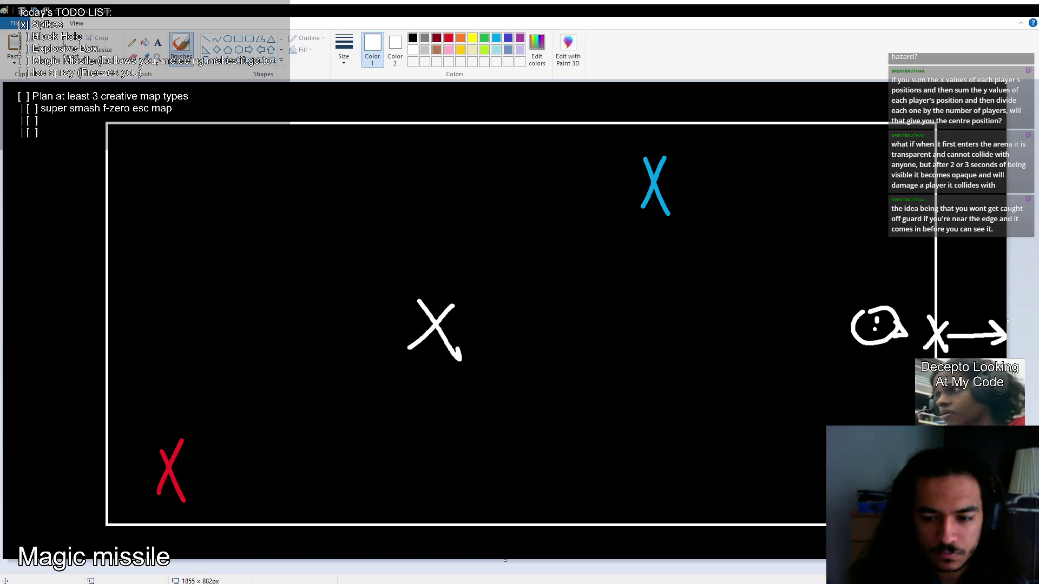
Add a new column to the SpaceMages board and title it 'Map Hazzards'.
{"action": "key", "text": "alt+Tab"}
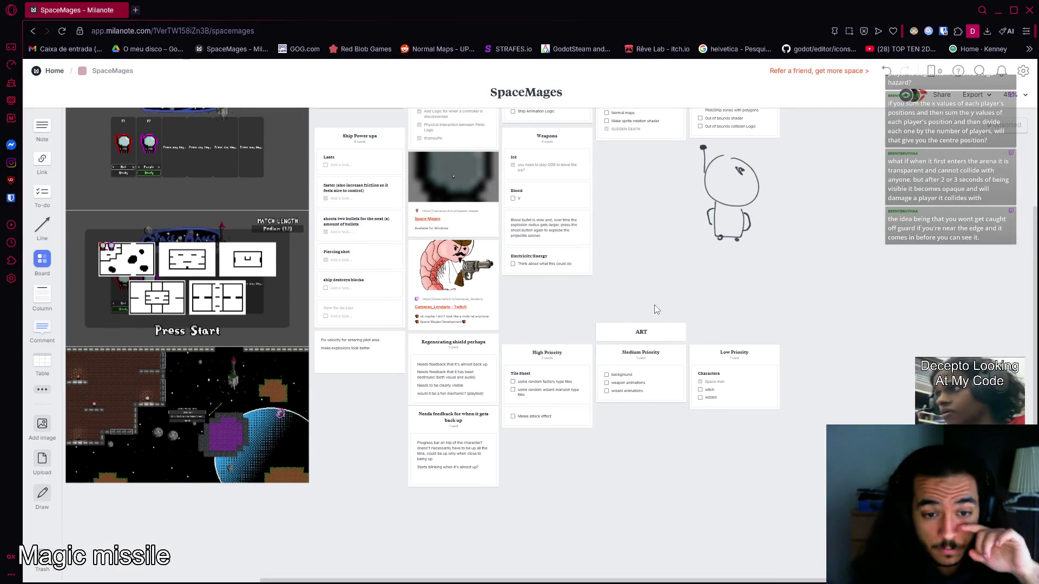
{"action": "scroll", "coordinate": [635, 297], "scroll_direction": "up", "scroll_amount": 3}
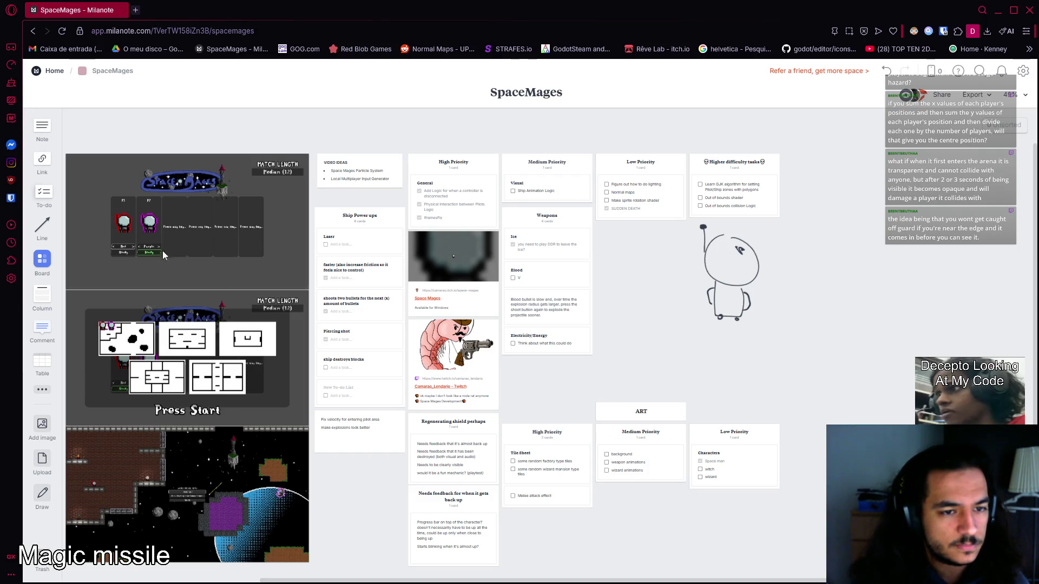
{"action": "scroll", "coordinate": [39, 192], "scroll_direction": "down", "scroll_amount": 3}
{"action": "mouse_move", "coordinate": [42, 297]}
{"action": "left_mouse_down"}
{"action": "mouse_move", "coordinate": [297, 480]}
{"action": "mouse_move", "coordinate": [341, 541]}
{"action": "left_mouse_up"}
{"action": "scroll", "coordinate": [372, 435], "scroll_direction": "down", "scroll_amount": 3}
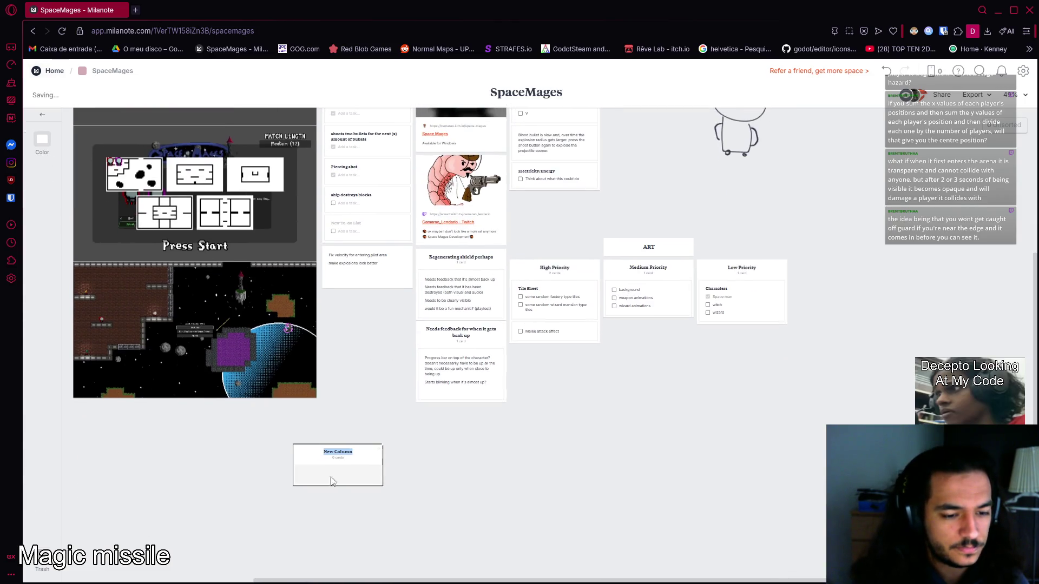
{"action": "type", "text": "Map"}
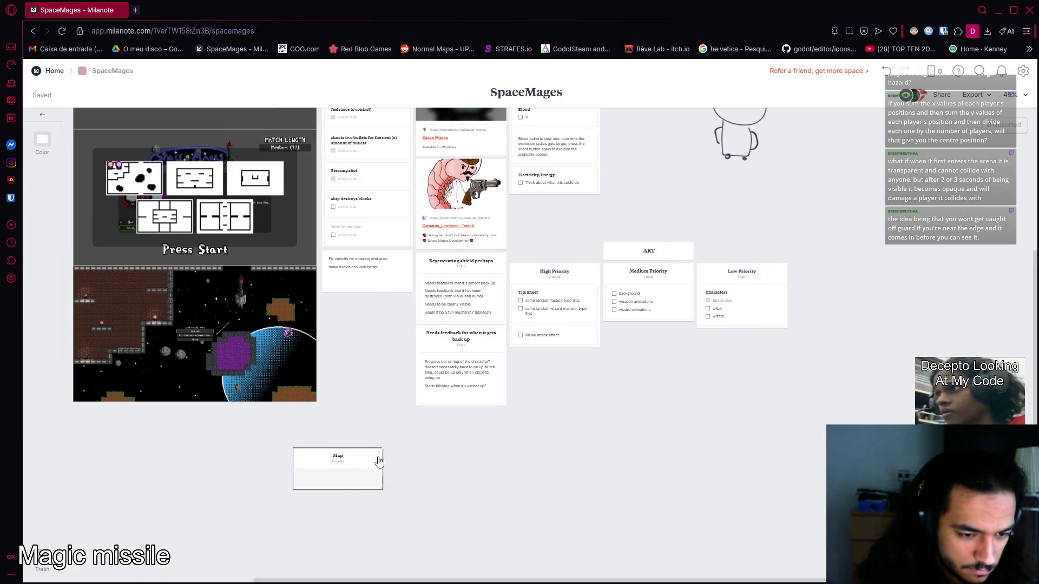
{"action": "type", "text": " Hazzards"}
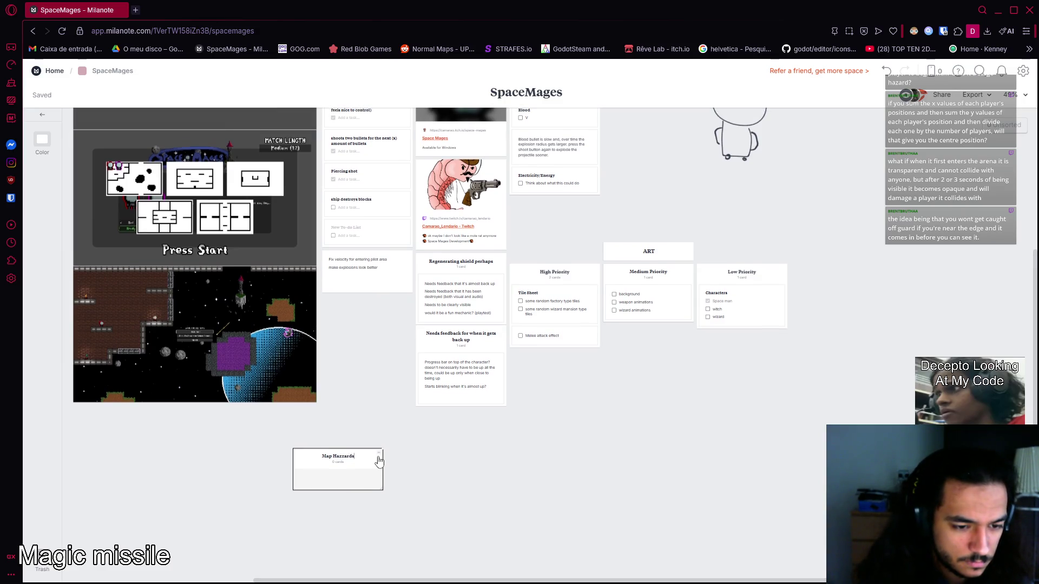
{"action": "key", "text": "Escape"}
Move the Map Hazzards column below the Fix velocity for entering pilot area card.
{"action": "left_click_drag", "start_coordinate": [489, 355], "coordinate": [682, 239]}
{"action": "scroll", "coordinate": [684, 336], "scroll_direction": "up", "scroll_amount": 5}
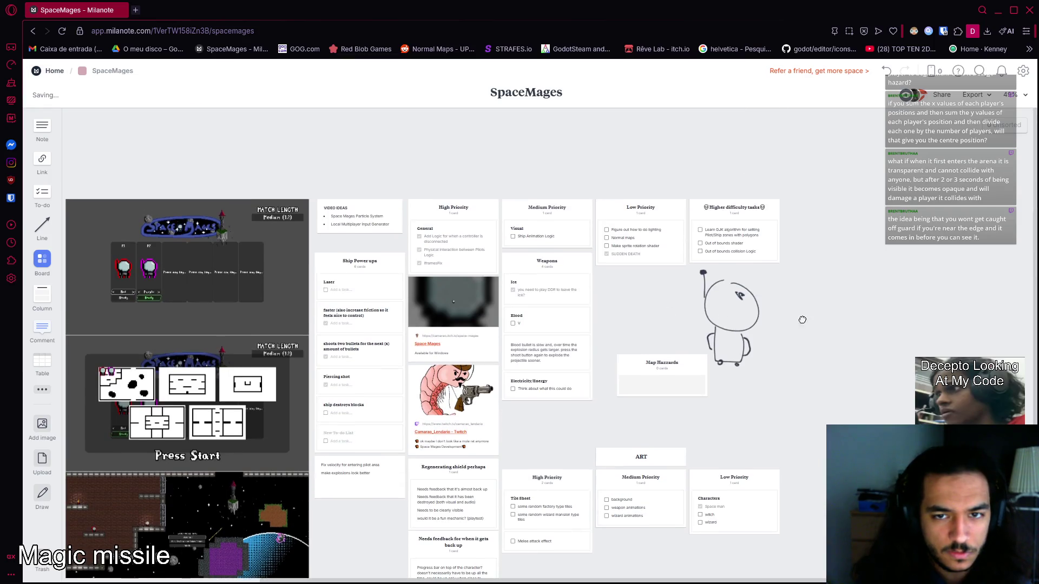
{"action": "mouse_move", "coordinate": [681, 336]}
{"action": "left_mouse_down"}
{"action": "mouse_move", "coordinate": [666, 262]}
{"action": "mouse_move", "coordinate": [673, 315]}
{"action": "mouse_move", "coordinate": [620, 327]}
{"action": "left_mouse_up"}
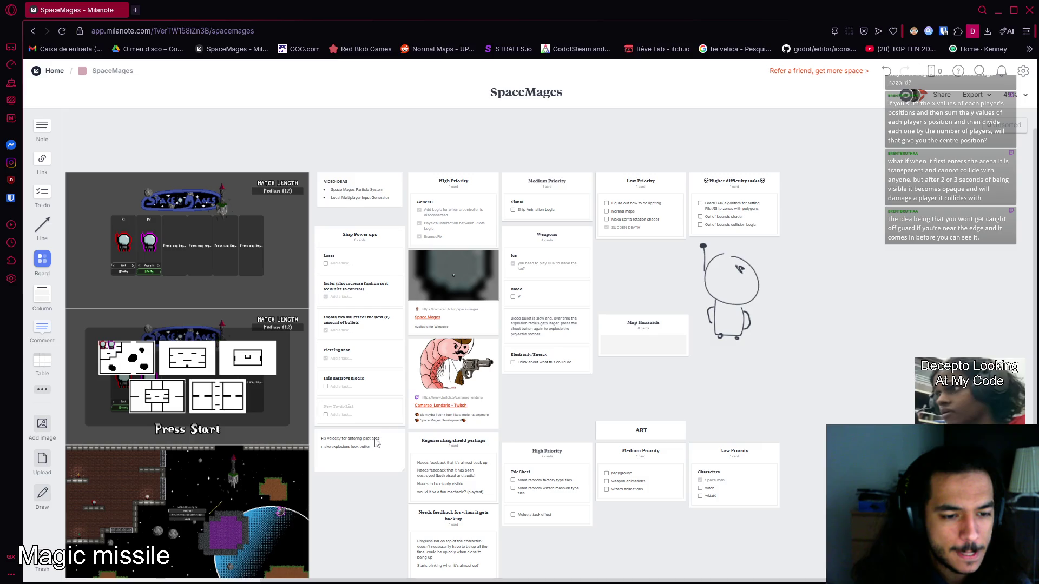
{"action": "scroll", "coordinate": [530, 435], "scroll_direction": "down", "scroll_amount": 2}
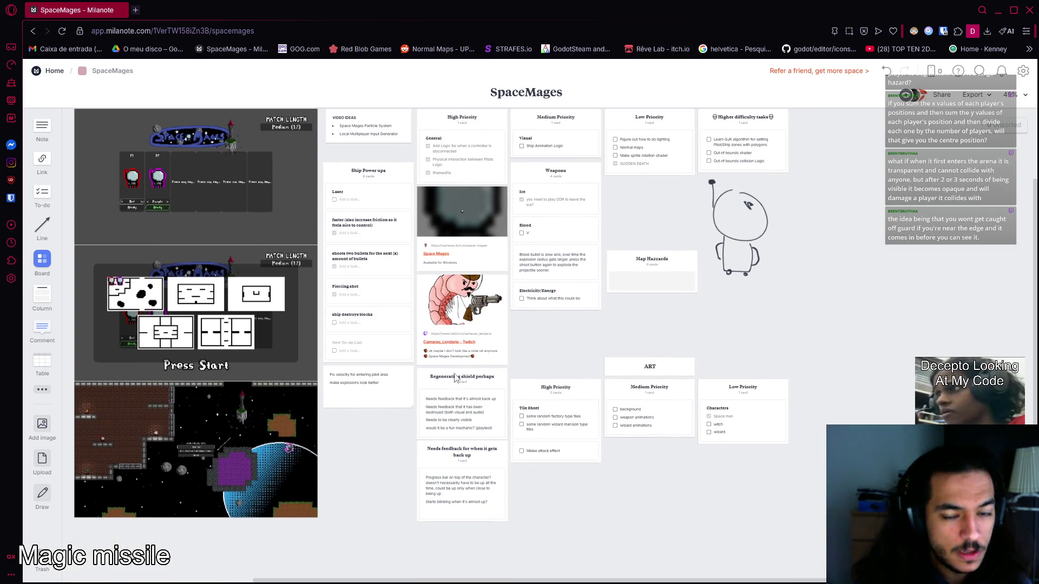
{"action": "mouse_move", "coordinate": [671, 268]}
{"action": "left_mouse_down"}
{"action": "mouse_move", "coordinate": [379, 433]}
{"action": "mouse_move", "coordinate": [390, 425]}
{"action": "mouse_move", "coordinate": [399, 440]}
{"action": "left_mouse_up"}
{"action": "scroll", "coordinate": [433, 427], "scroll_direction": "down", "scroll_amount": 1}
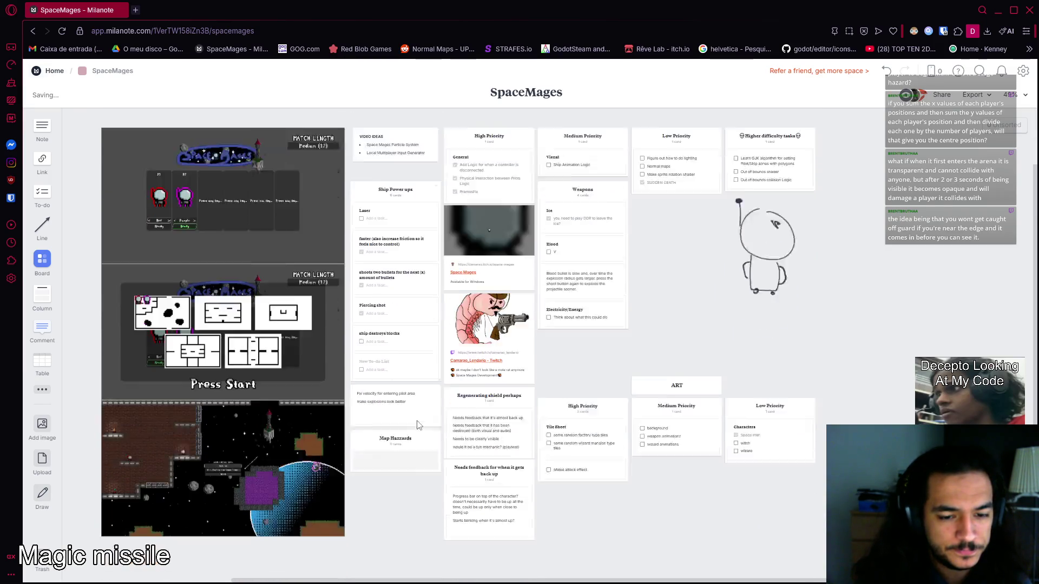
{"action": "scroll", "coordinate": [425, 420], "scroll_direction": "up", "scroll_amount": 5}
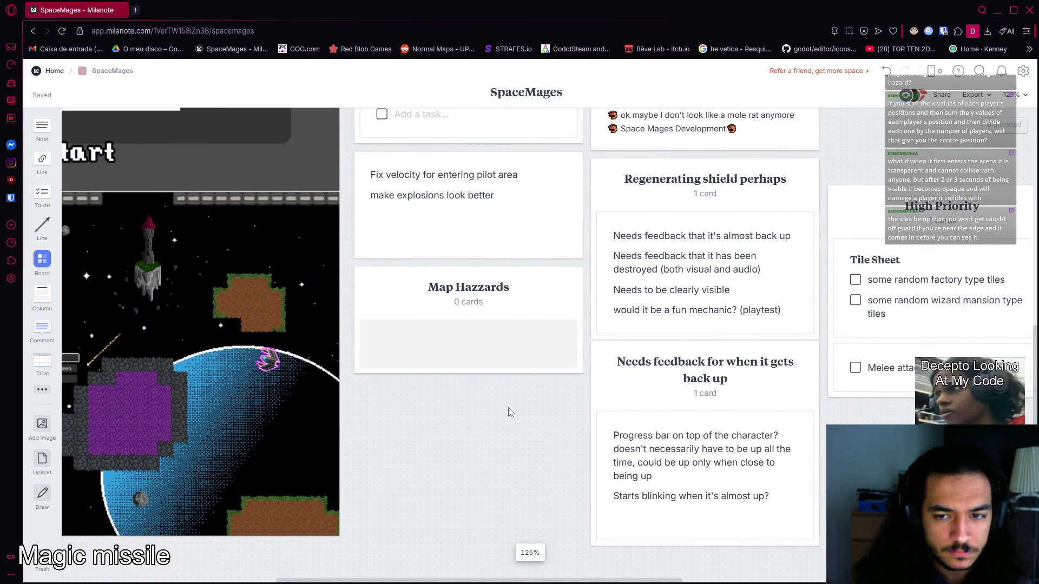
{"action": "left_click", "coordinate": [627, 190]}
{"action": "left_click", "coordinate": [645, 373], "text": "shift"}
{"action": "key", "text": "Escape"}
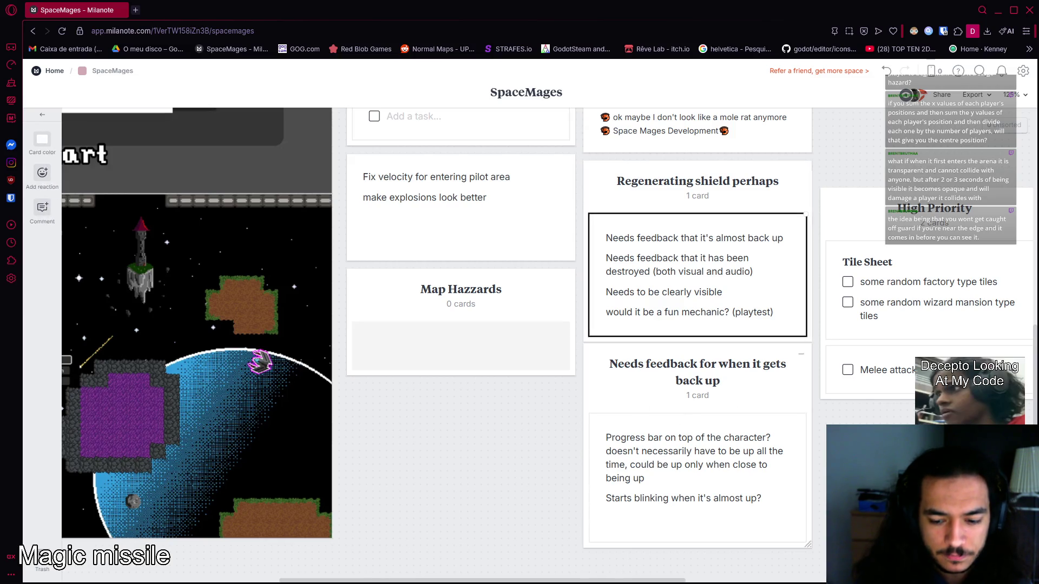
{"action": "key", "text": "alt+Tab"}
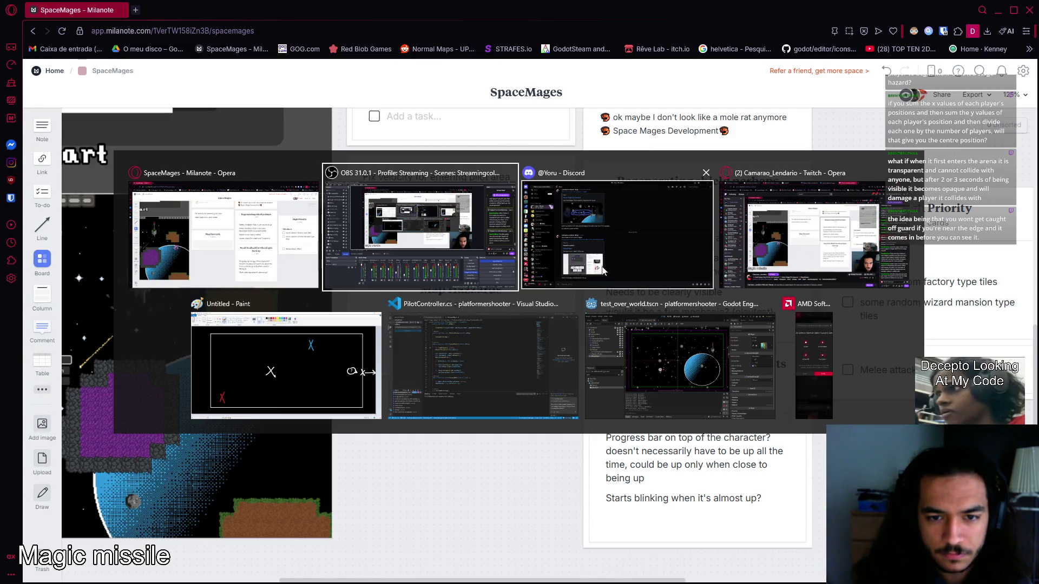
{"action": "key", "text": "Escape"}
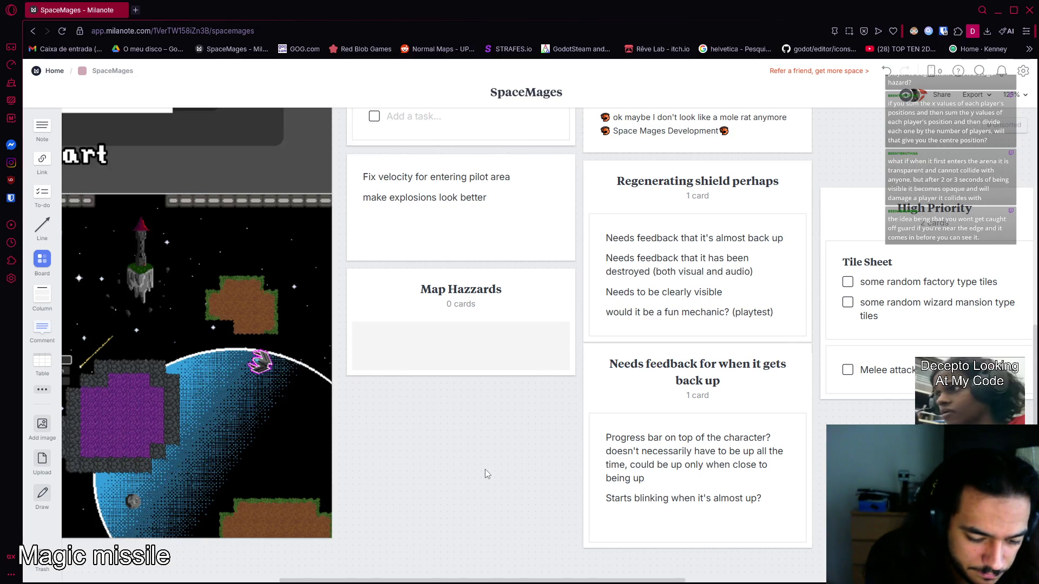
{"action": "key", "text": "F11"}
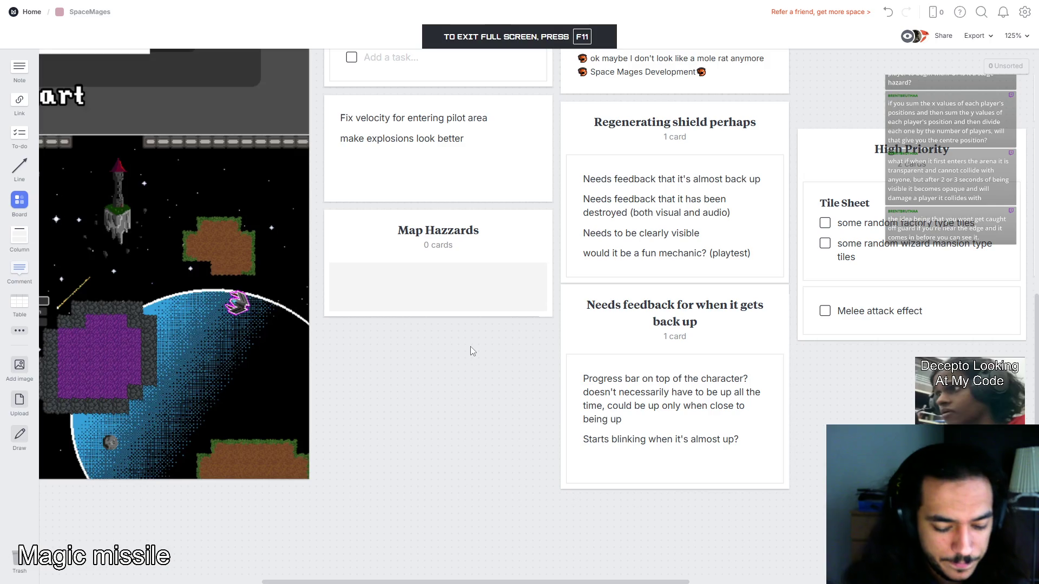
{"action": "key", "text": "F11"}
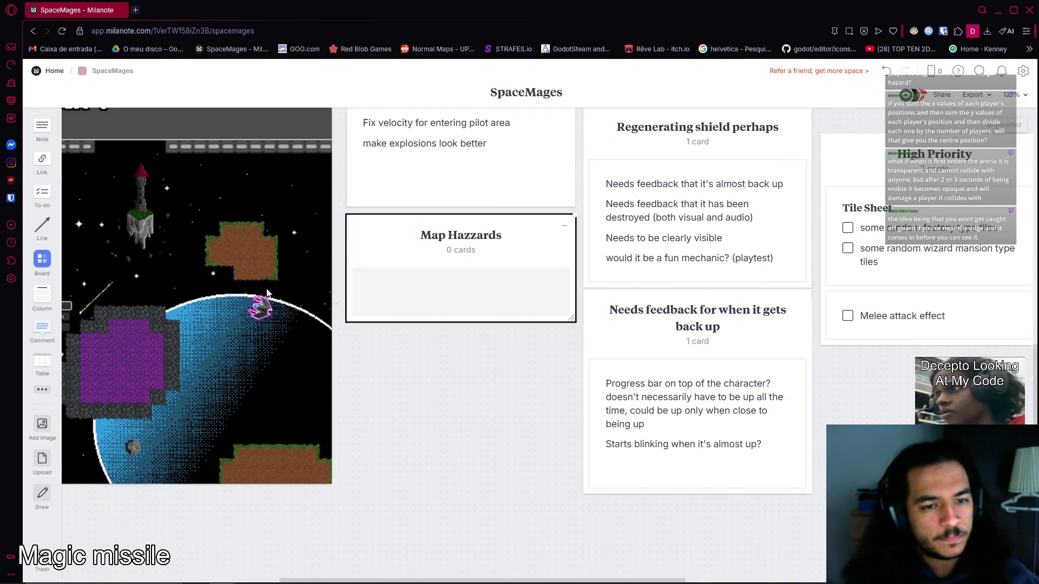
{"action": "mouse_move", "coordinate": [42, 128]}
{"action": "left_mouse_down"}
{"action": "mouse_move", "coordinate": [460, 295]}
{"action": "mouse_move", "coordinate": [449, 292]}
{"action": "left_mouse_up"}
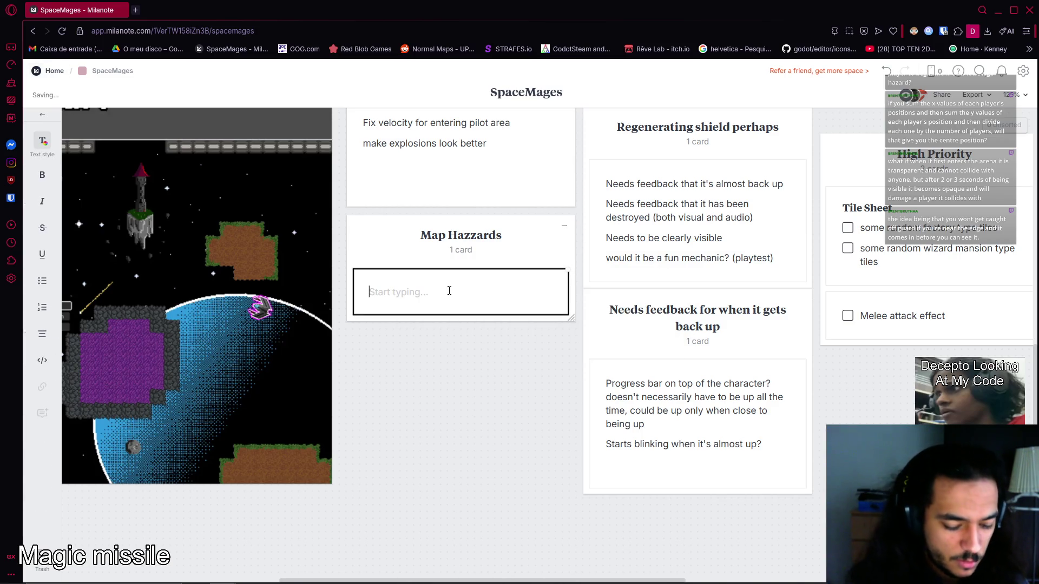
Title the first card in Map Hazzards 'Spikes' and duplicate it.
{"action": "type", "text": "Spikes"}
{"action": "key", "text": "Return"}
{"action": "key", "text": "BackSpace"}
{"action": "key", "text": "Escape"}
{"action": "left_click", "coordinate": [433, 297]}
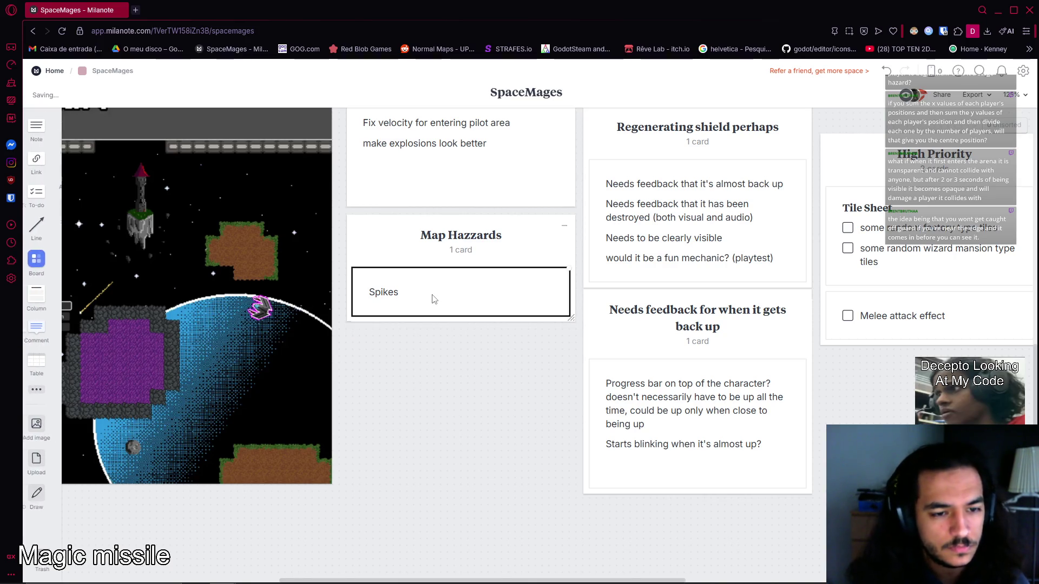
{"action": "key", "text": "ctrl+d"}
{"action": "key", "text": "ctrl+d"}
Retitle the middle copy 'Magic Missile' and select its title.
{"action": "double_click", "coordinate": [433, 350]}
{"action": "type", "text": "Magic Missile"}
{"action": "left_click", "coordinate": [433, 410]}
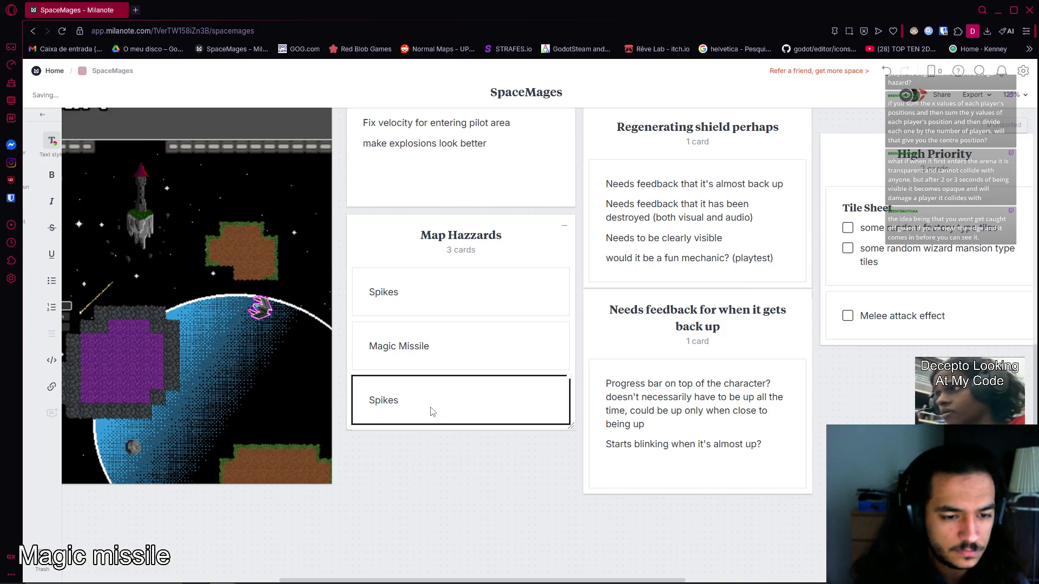
{"action": "left_click", "coordinate": [424, 350]}
{"action": "left_click", "coordinate": [433, 351]}
{"action": "key", "text": "ctrl+a"}
Make the Spikes title and the bottom card's title bold.
{"action": "left_click", "coordinate": [409, 304]}
{"action": "key", "text": "ctrl+a"}
{"action": "key", "text": "ctrl+b"}
{"action": "left_click", "coordinate": [388, 417]}
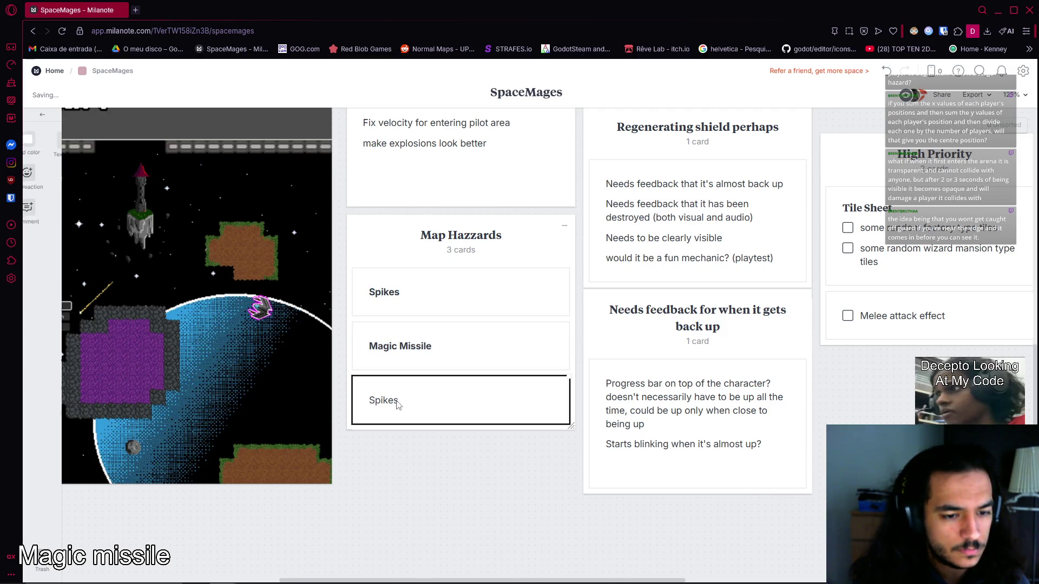
{"action": "key", "text": "ctrl+a"}
{"action": "left_click", "coordinate": [45, 174]}
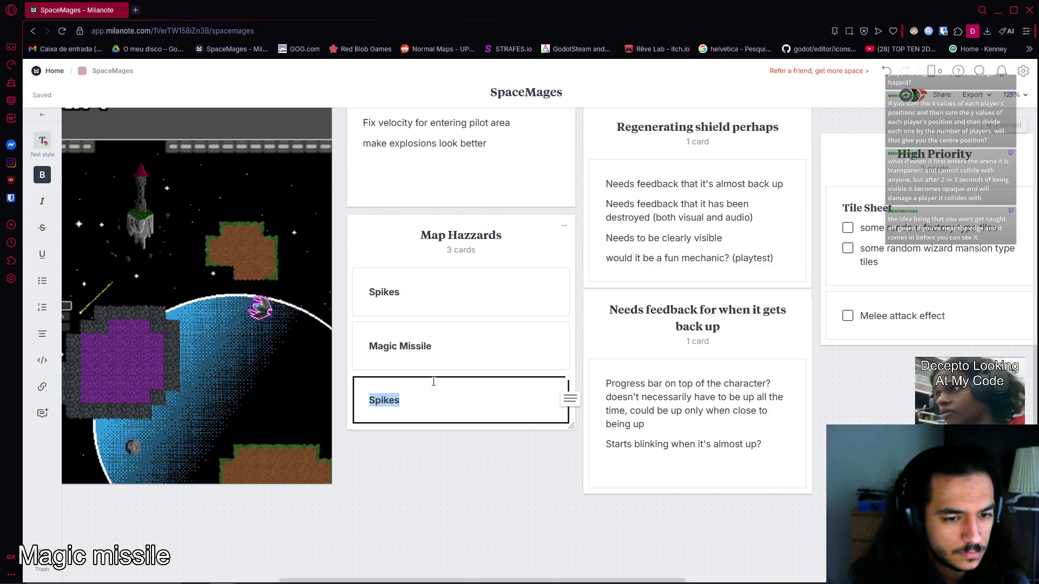
{"action": "key", "text": "alt+Tab"}
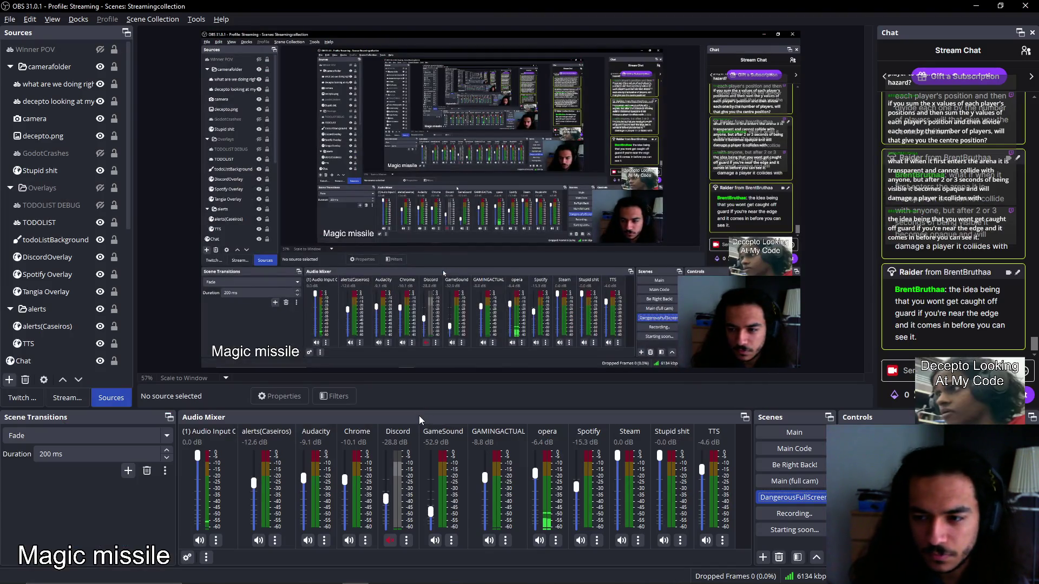
{"action": "key", "text": "alt+Tab"}
{"action": "key", "text": "Escape"}
Retitle the bottom card 'Template' and start a new line beneath it.
{"action": "left_click", "coordinate": [420, 407]}
{"action": "double_click", "coordinate": [425, 405]}
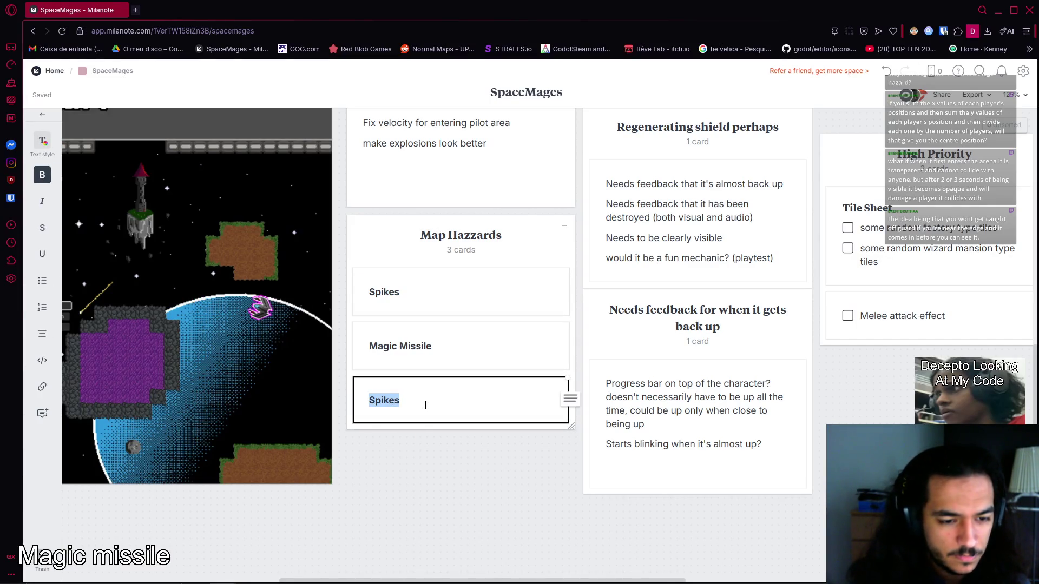
{"action": "type", "text": "Template"}
{"action": "key", "text": "Return"}
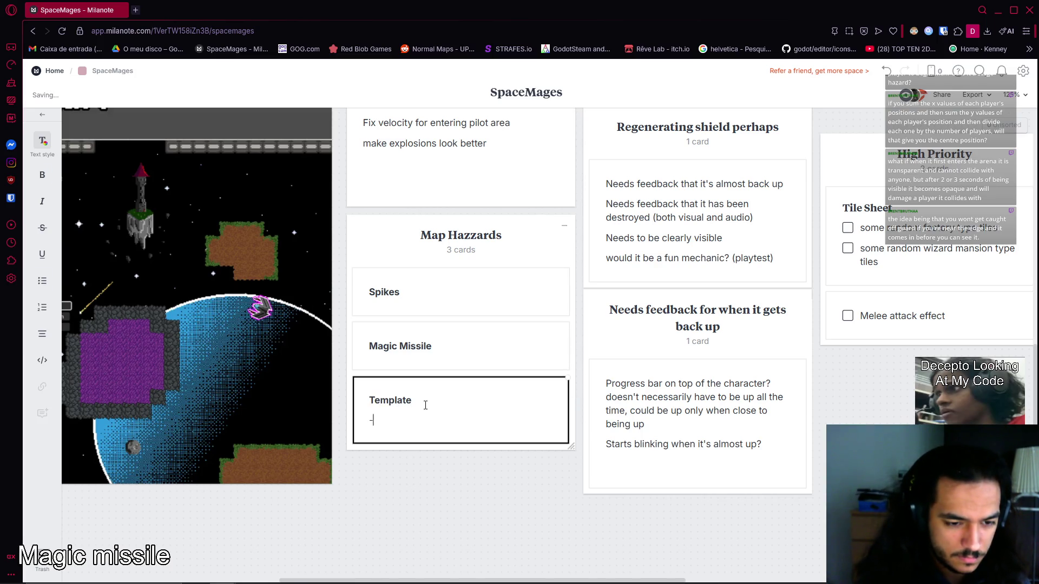
{"action": "left_click", "coordinate": [457, 371]}
{"action": "left_click", "coordinate": [470, 353]}
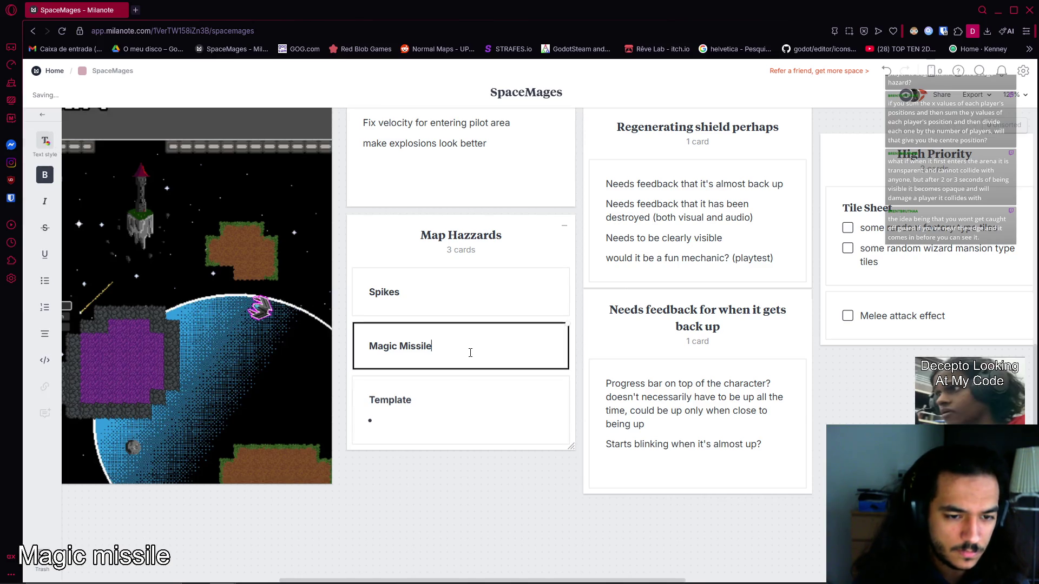
Add a line to Magic Missile: spawns furthest away from the players' median position.
{"action": "key", "text": "Return"}
{"action": "type", "text": "Spa"}
{"action": "type", "text": "wns "}
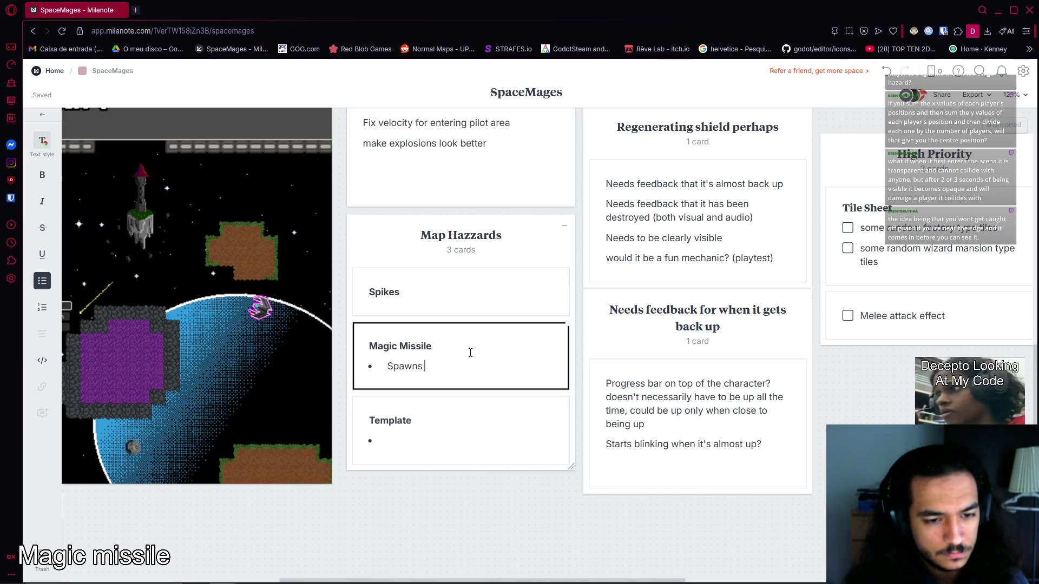
{"action": "type", "text": "furthes"}
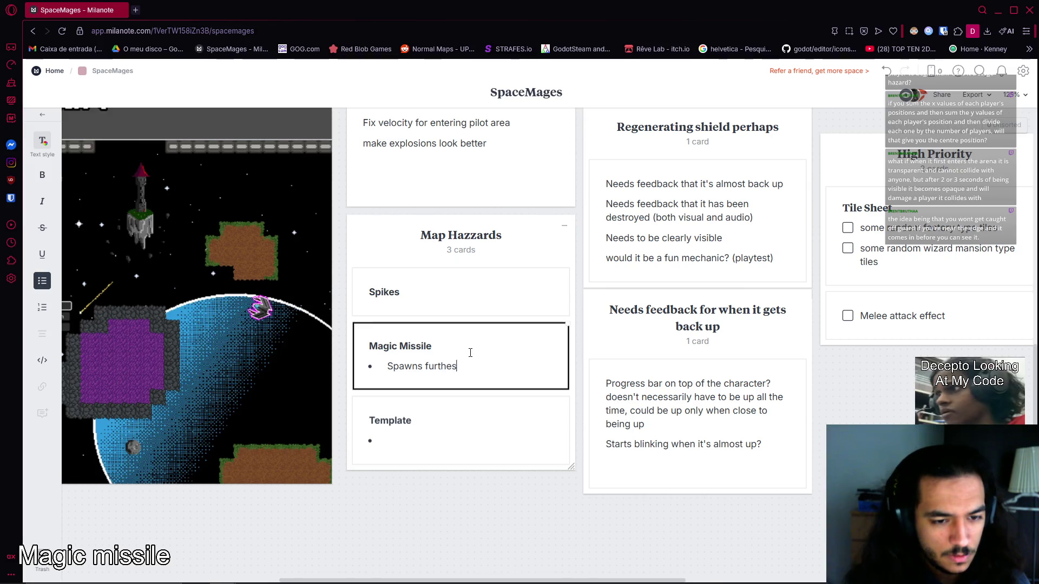
{"action": "type", "text": "t away"}
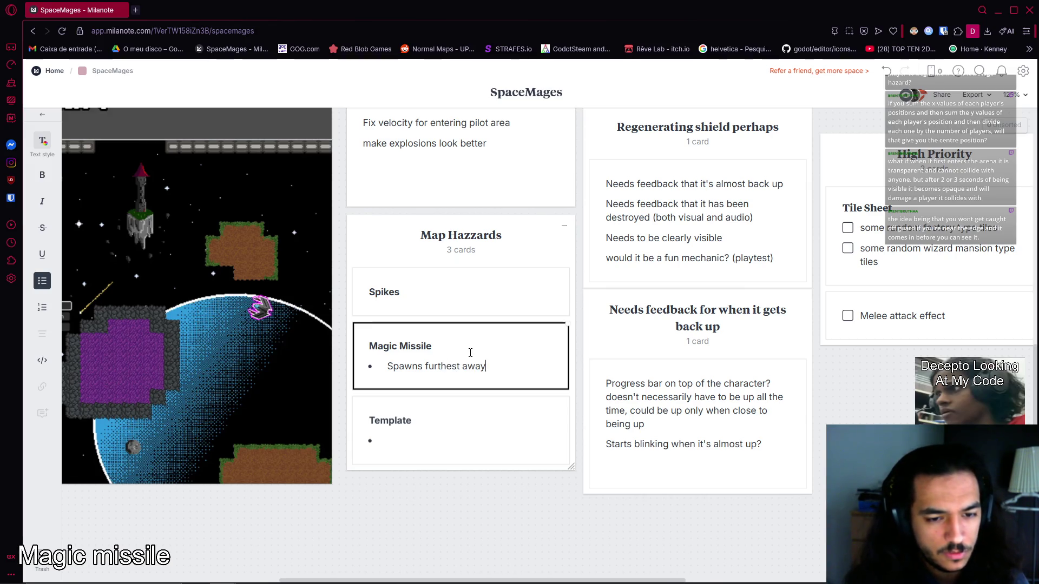
{"action": "type", "text": " from median position"}
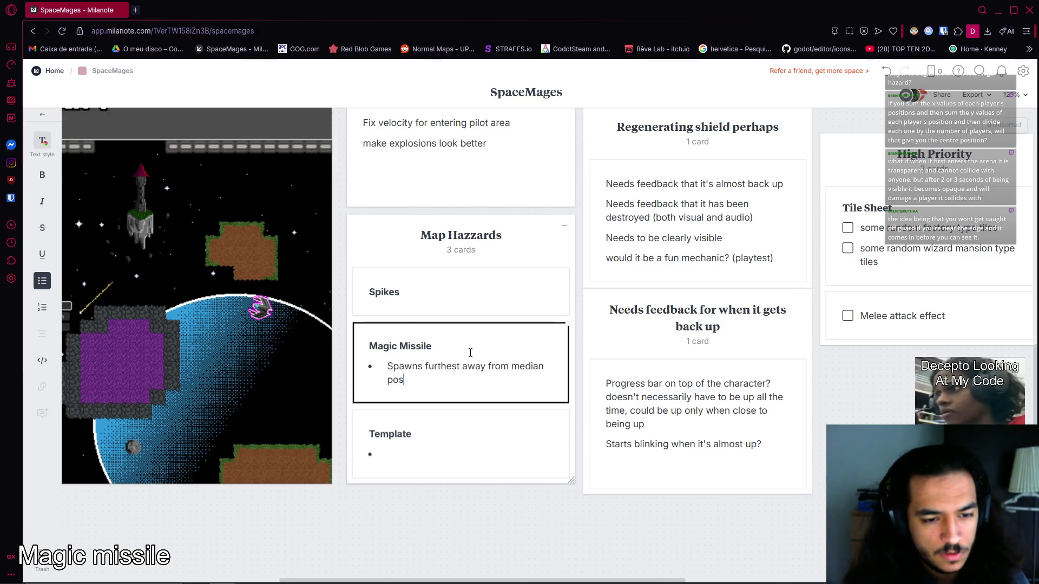
{"action": "key", "text": "BackSpace"}
{"action": "key", "text": "BackSpace"}
{"action": "key", "text": "BackSpace"}
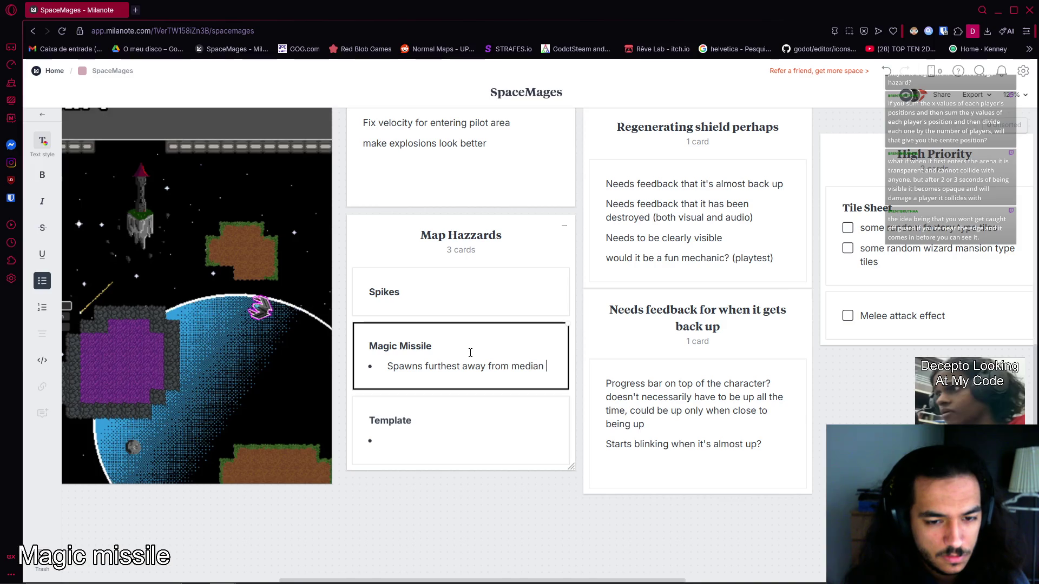
{"action": "type", "text": "position "}
{"action": "type", "text": "of pos"}
{"action": "key", "text": "BackSpace"}
{"action": "key", "text": "BackSpace"}
{"action": "type", "text": "of pçayer"}
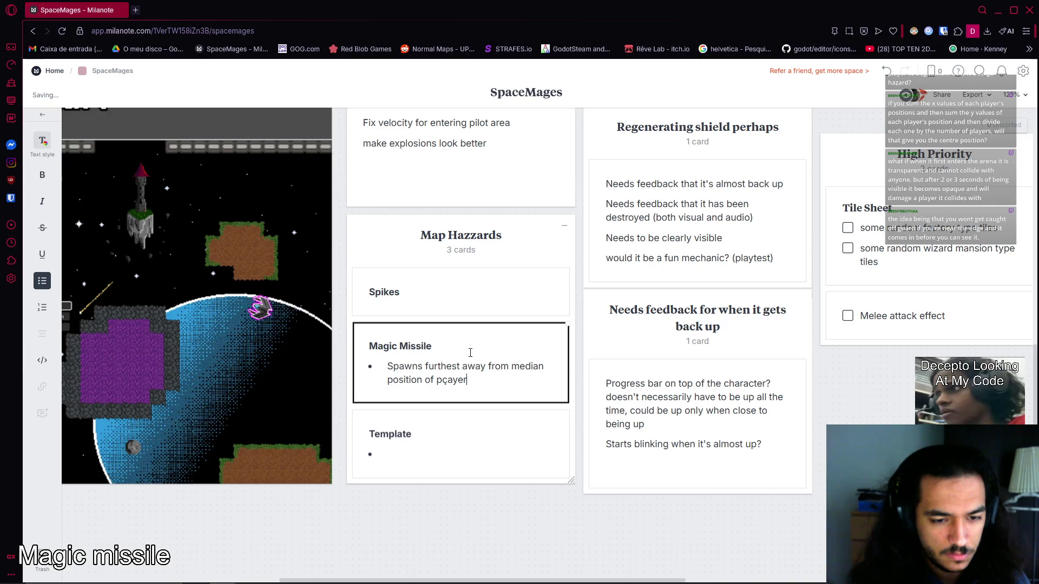
{"action": "key", "text": "BackSpace"}
{"action": "key", "text": "BackSpace"}
{"action": "key", "text": "BackSpace"}
{"action": "key", "text": "BackSpace"}
{"action": "key", "text": "BackSpace"}
{"action": "type", "text": "laye"}
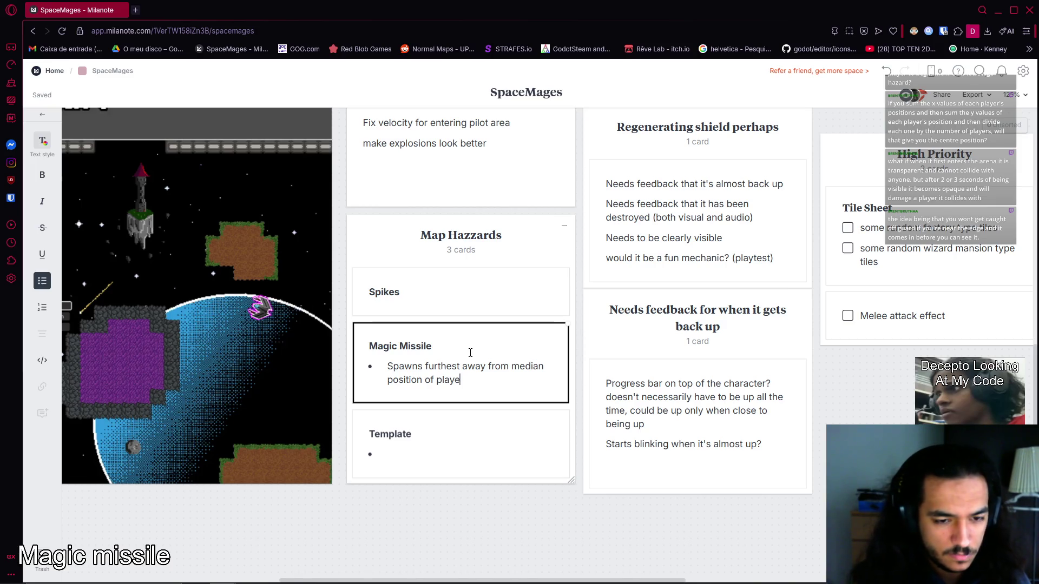
{"action": "type", "text": "rsthe"}
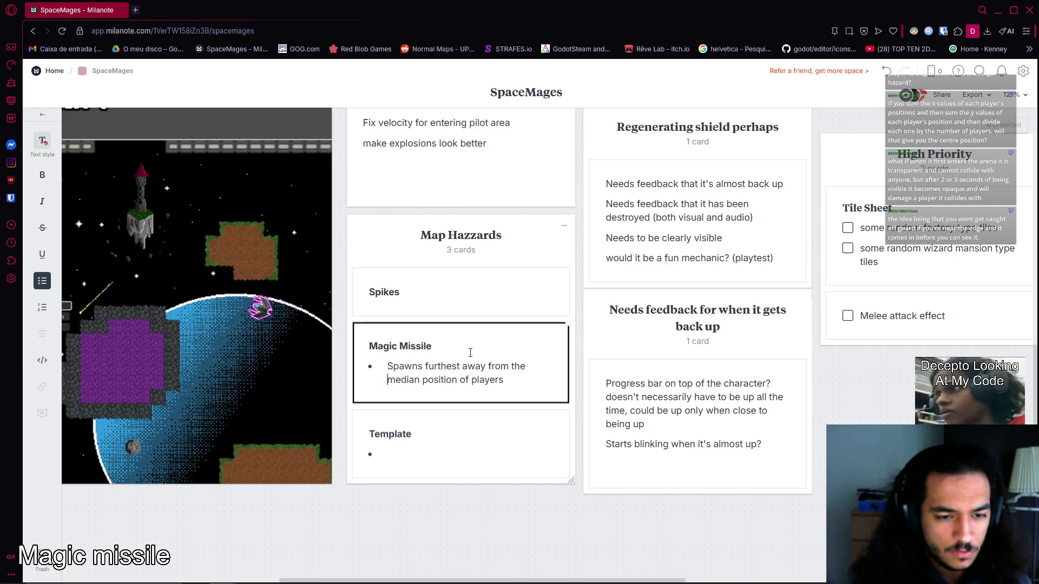
{"action": "key", "text": "End"}
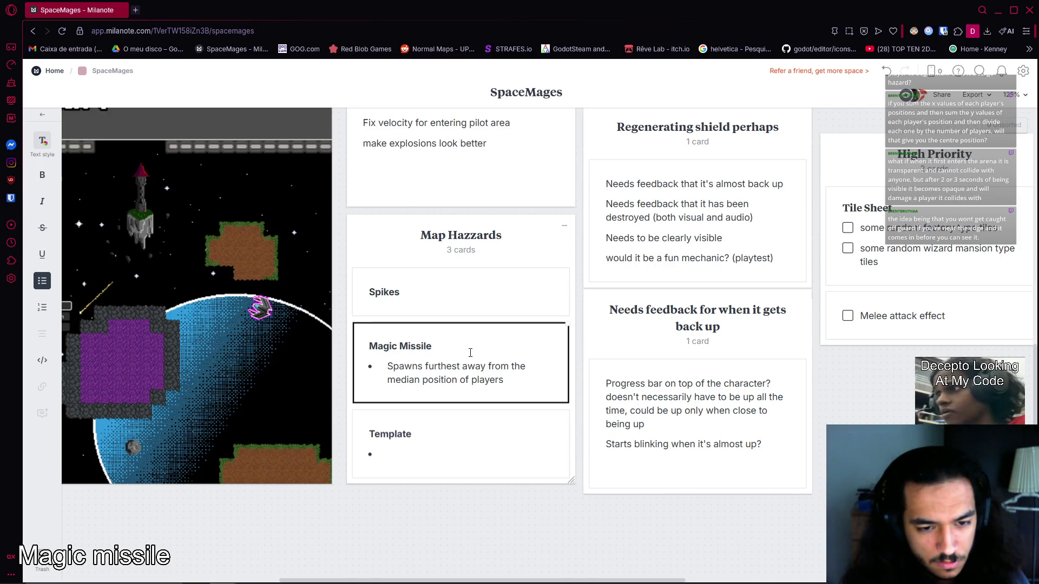
Insert 'point in the map border' after 'furthest' and append 'plus a bit more'.
{"action": "left_click", "coordinate": [471, 353]}
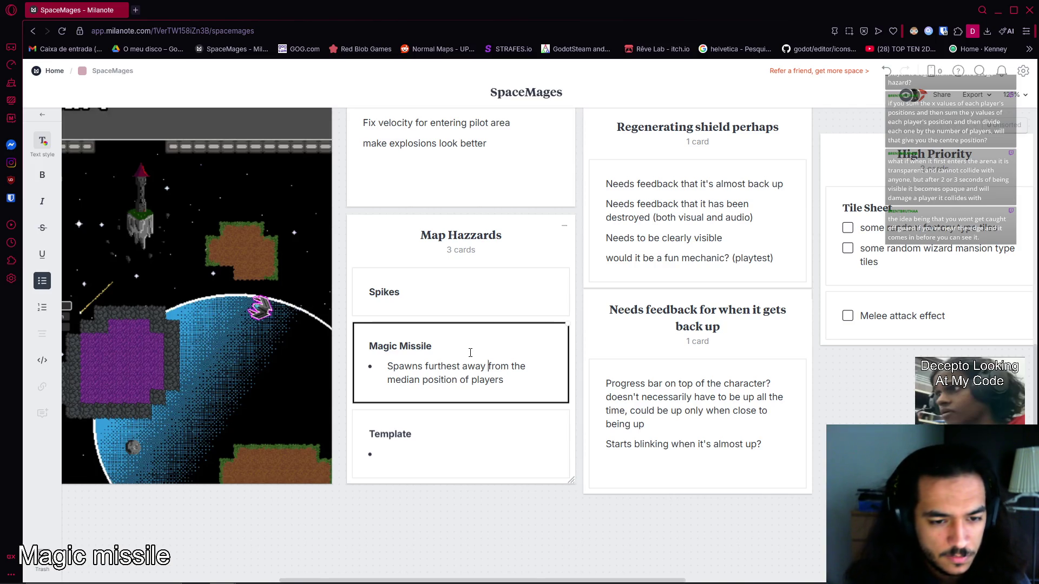
{"action": "type", "text": "point "}
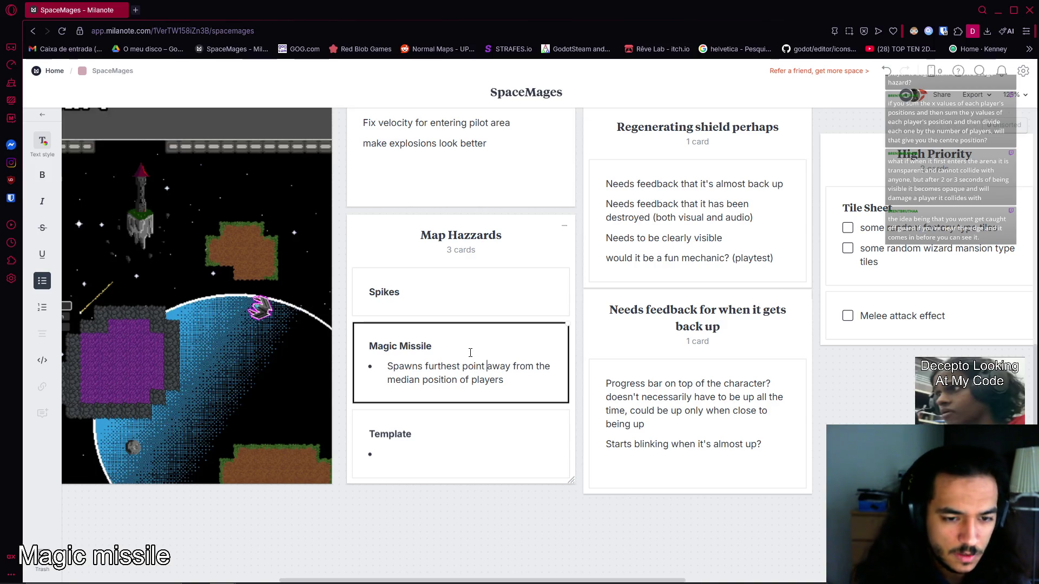
{"action": "type", "text": " in the map "}
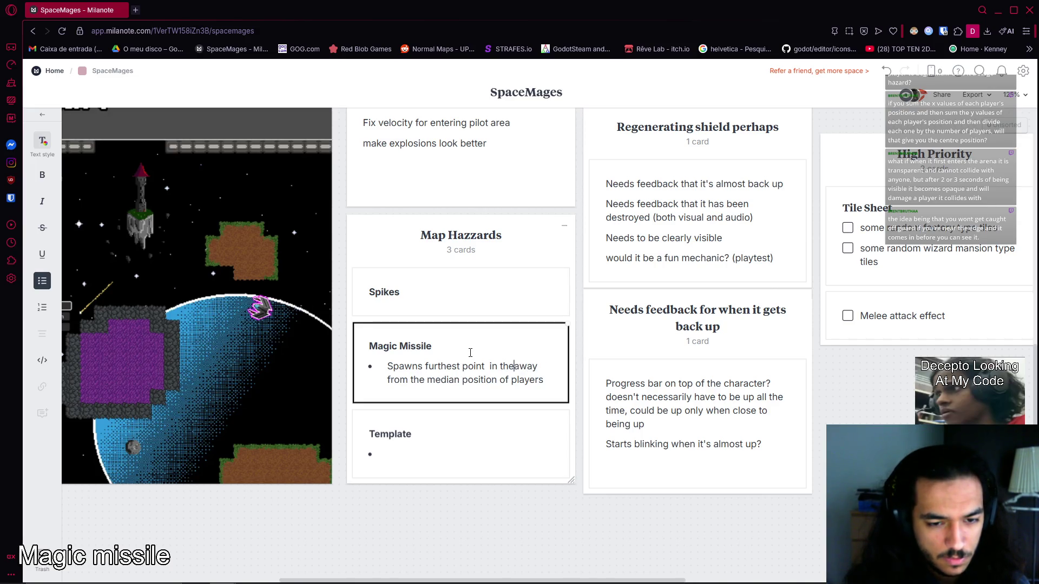
{"action": "type", "text": "border"}
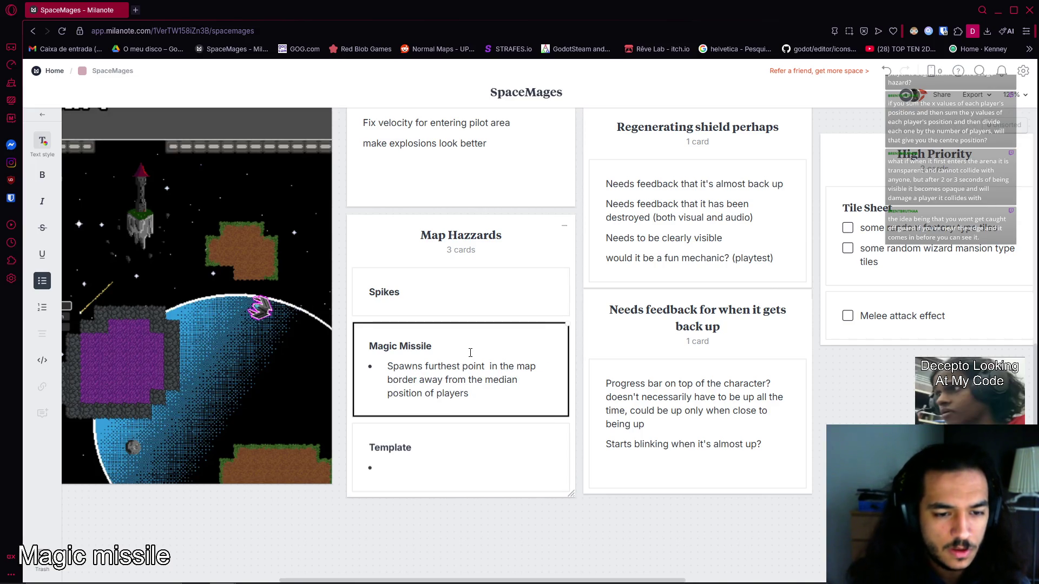
{"action": "key", "text": "Down"}
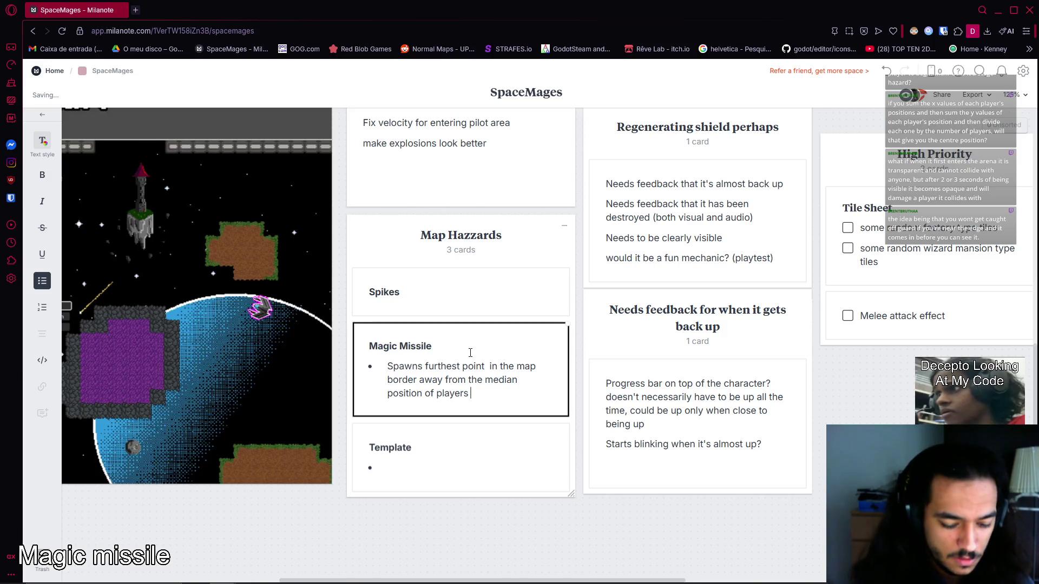
{"action": "type", "text": "plys"}
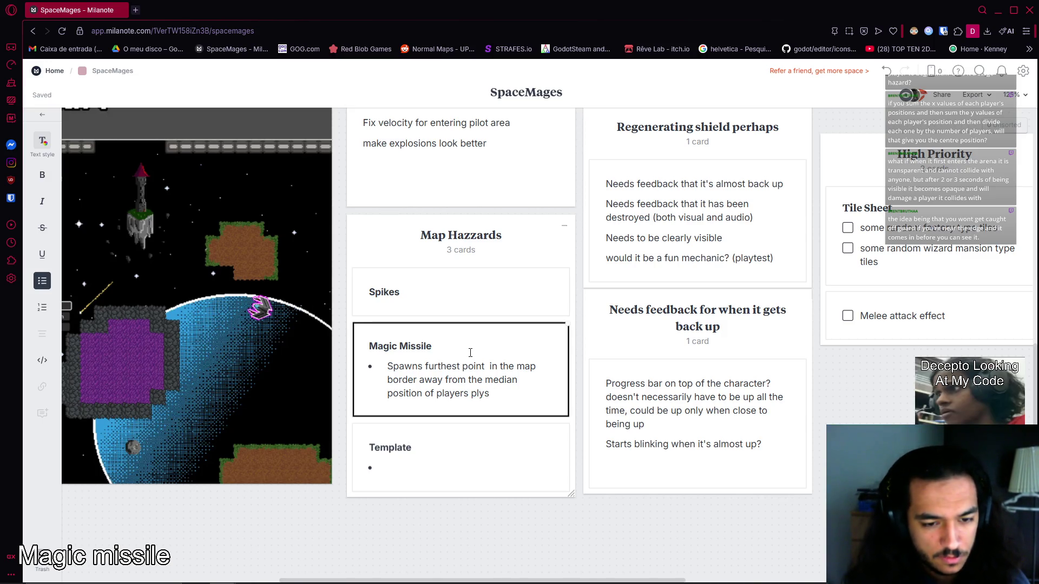
{"action": "key", "text": "BackSpace"}
{"action": "key", "text": "BackSpace"}
{"action": "type", "text": "us"}
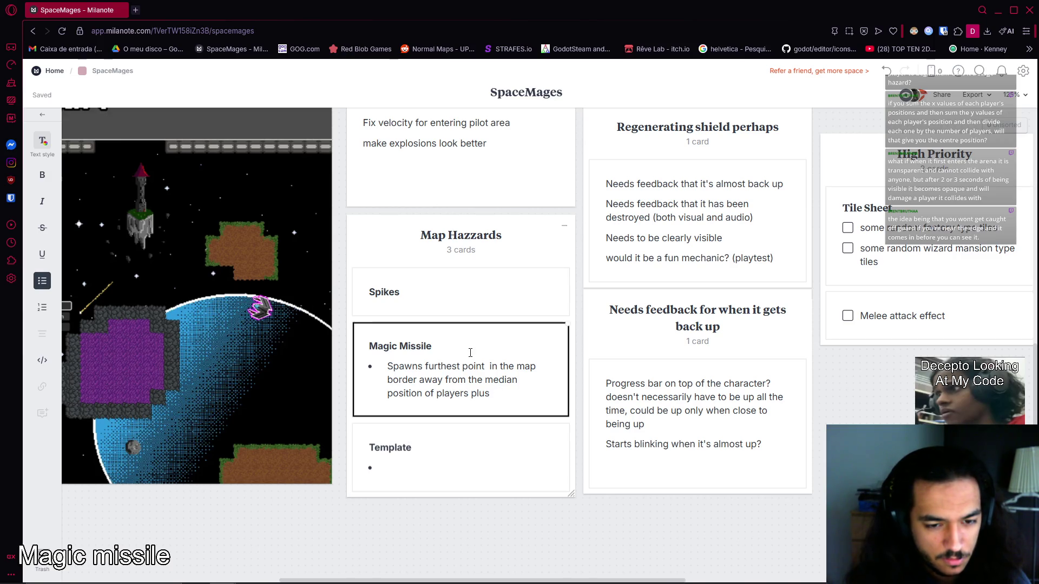
{"action": "type", "text": "  a"}
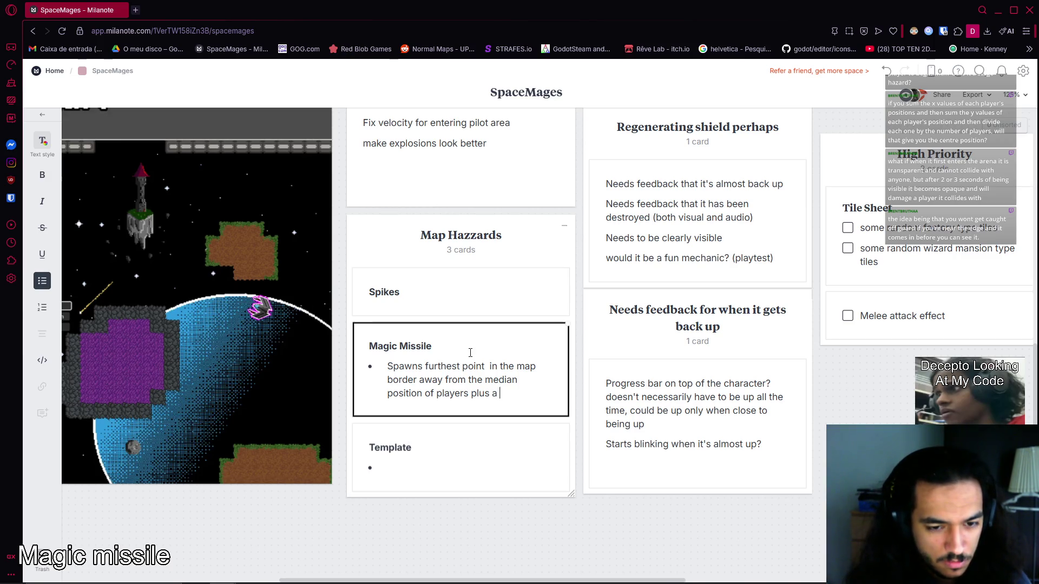
{"action": "type", "text": "a more"}
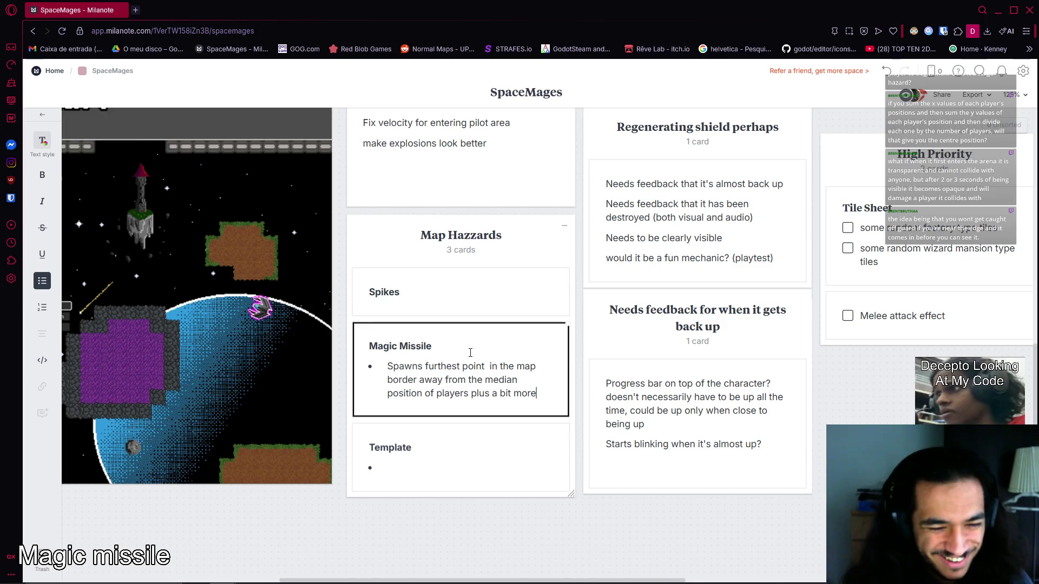
{"action": "type", "text": "and"}
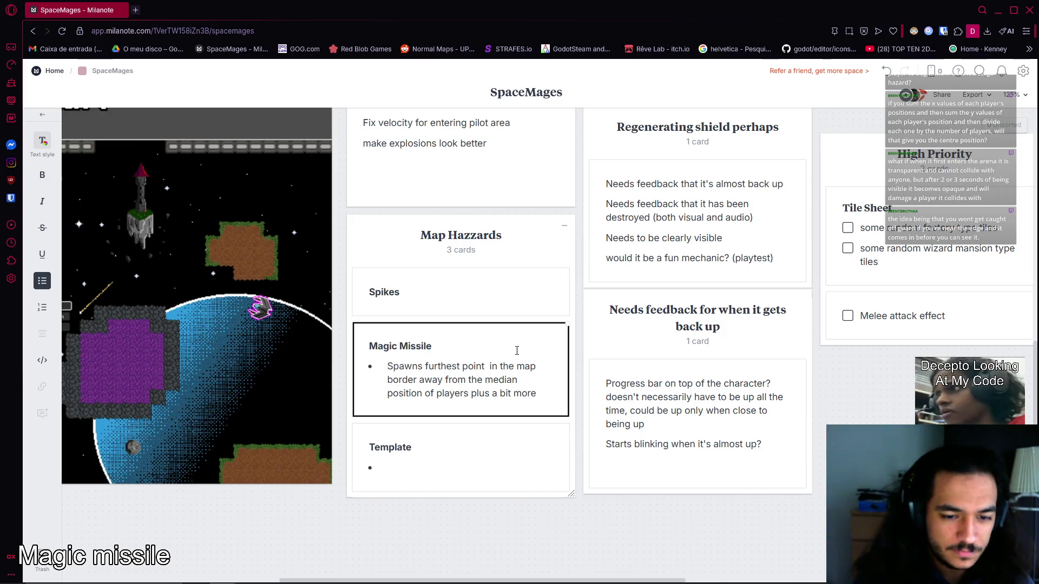
Add a bullet above Spawns: chooses a player, gravitates towards them, like the Pyro tennis rocket.
{"action": "left_click", "coordinate": [373, 370]}
{"action": "key", "text": "Return"}
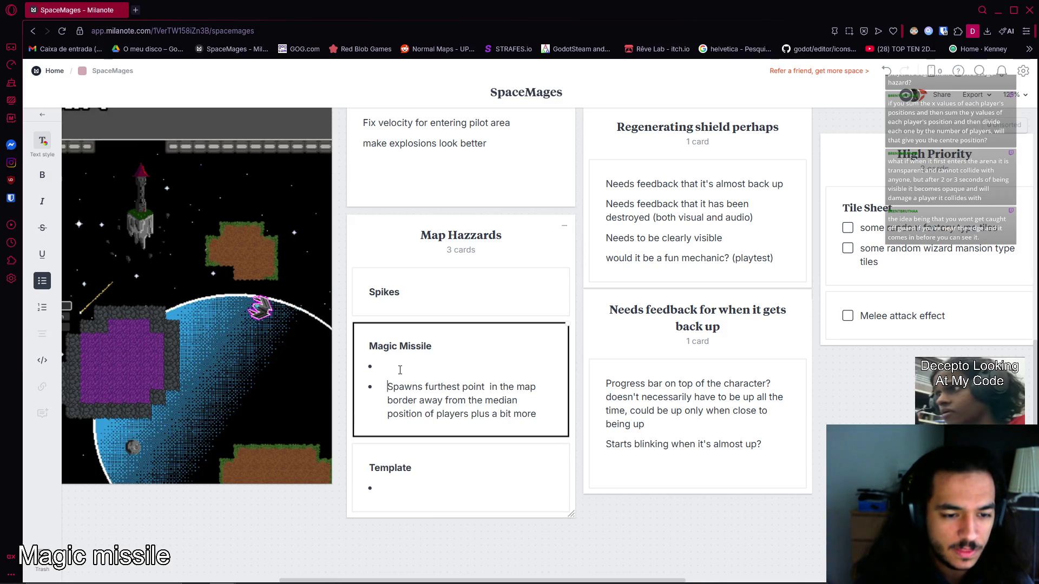
{"action": "type", "text": "Ch"}
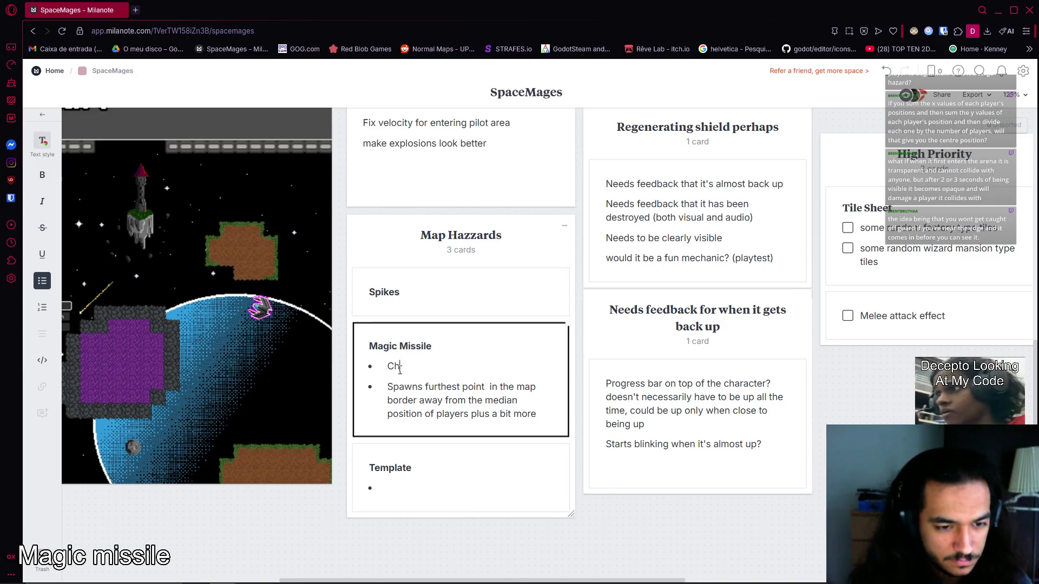
{"action": "type", "text": "ooses a player to"}
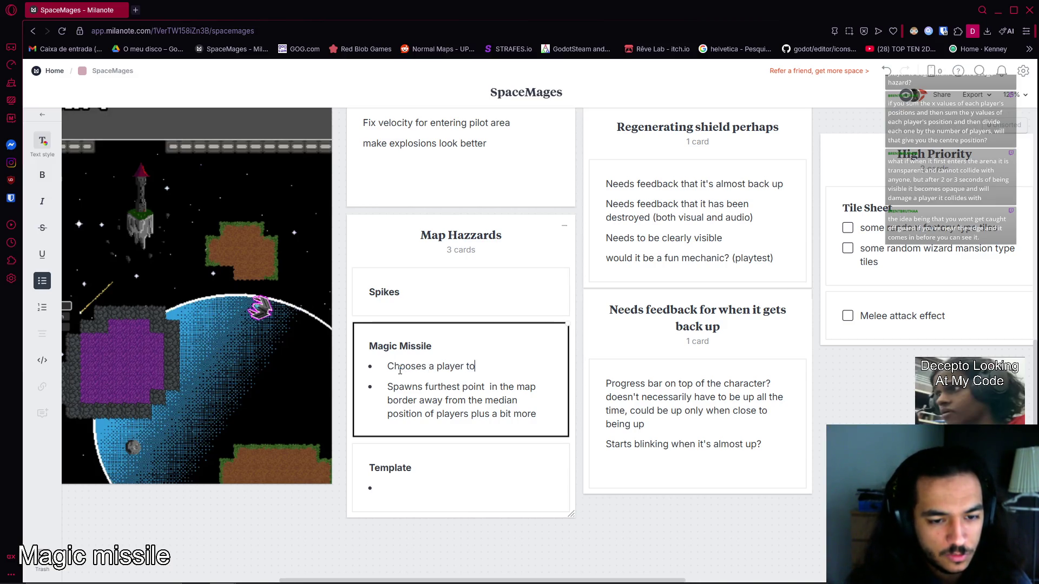
{"action": "type", "text": " go after graravitates towards it"}
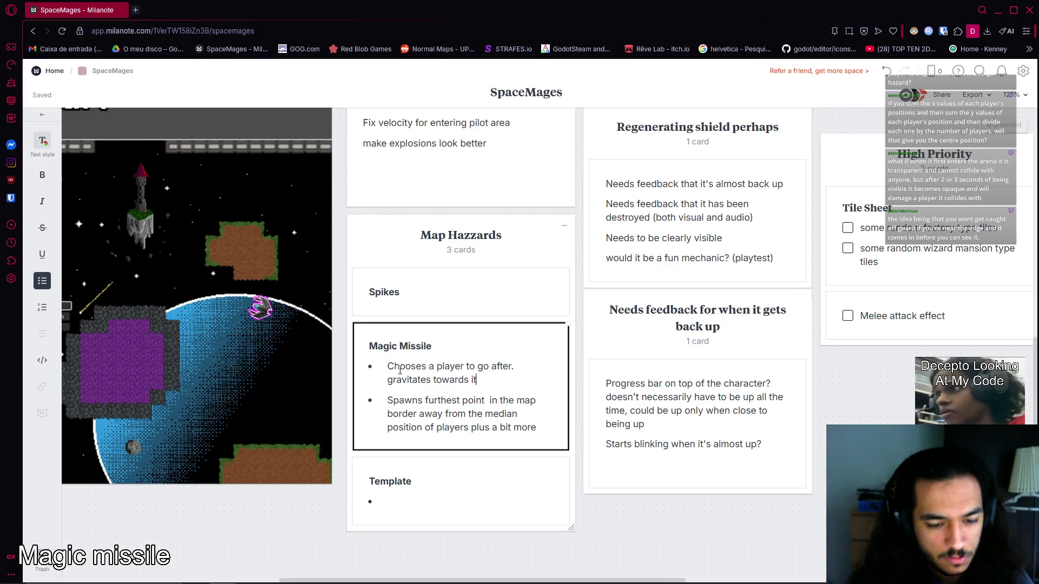
{"action": "type", "text": ". works a bit "}
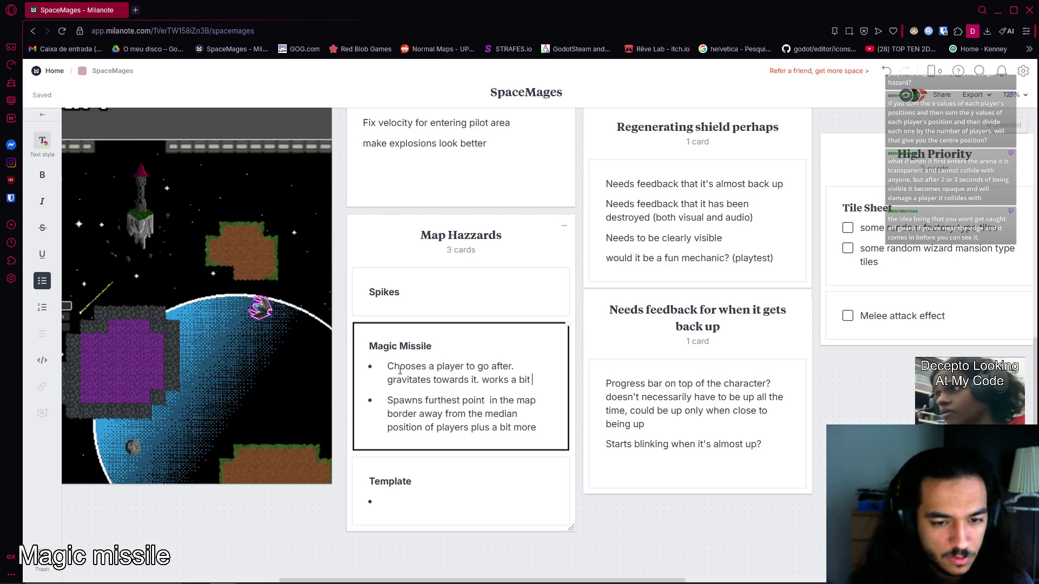
{"action": "type", "text": "p"}
{"action": "key", "text": "BackSpace"}
{"action": "type", "text": "the"}
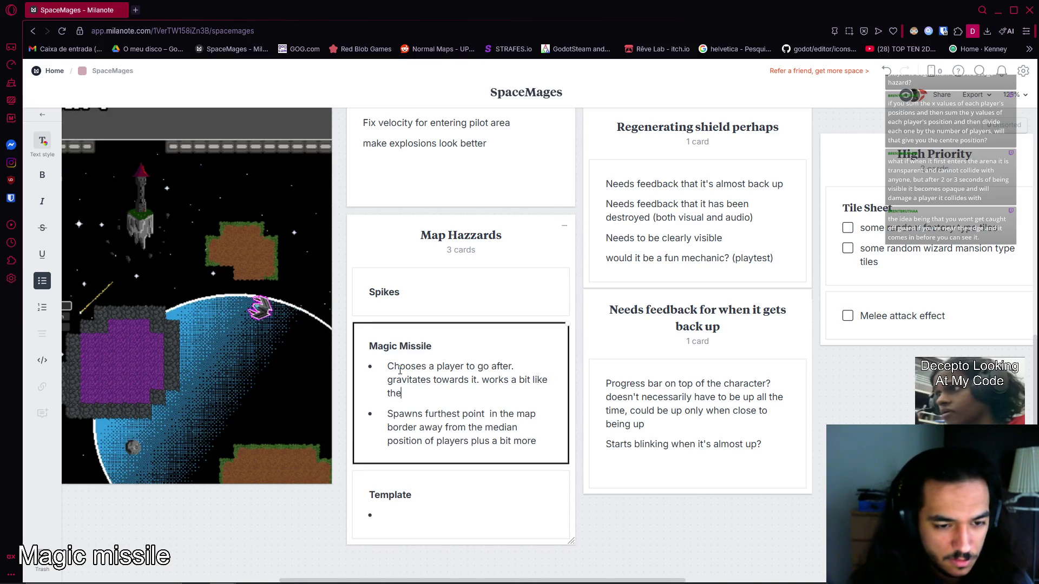
{"action": "type", "text": " rocket in "}
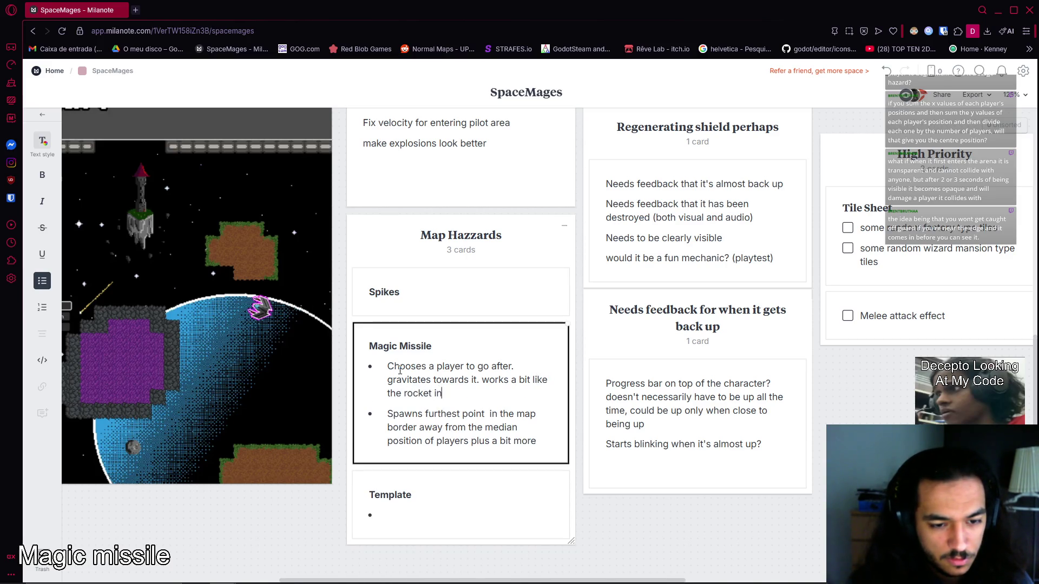
{"action": "type", "text": "pyt"}
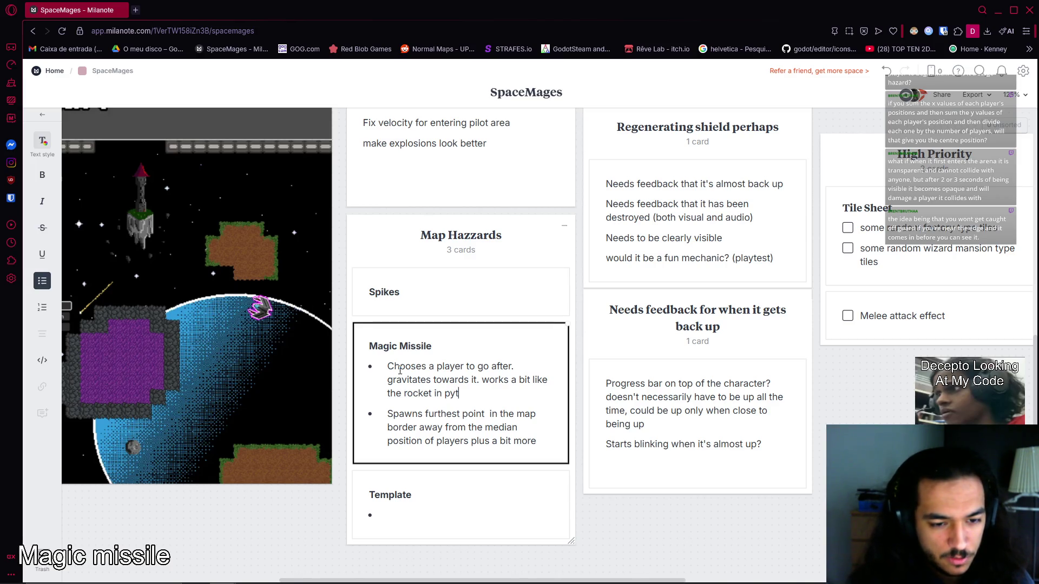
{"action": "key", "text": "BackSpace"}
{"action": "type", "text": "ro tennis"}
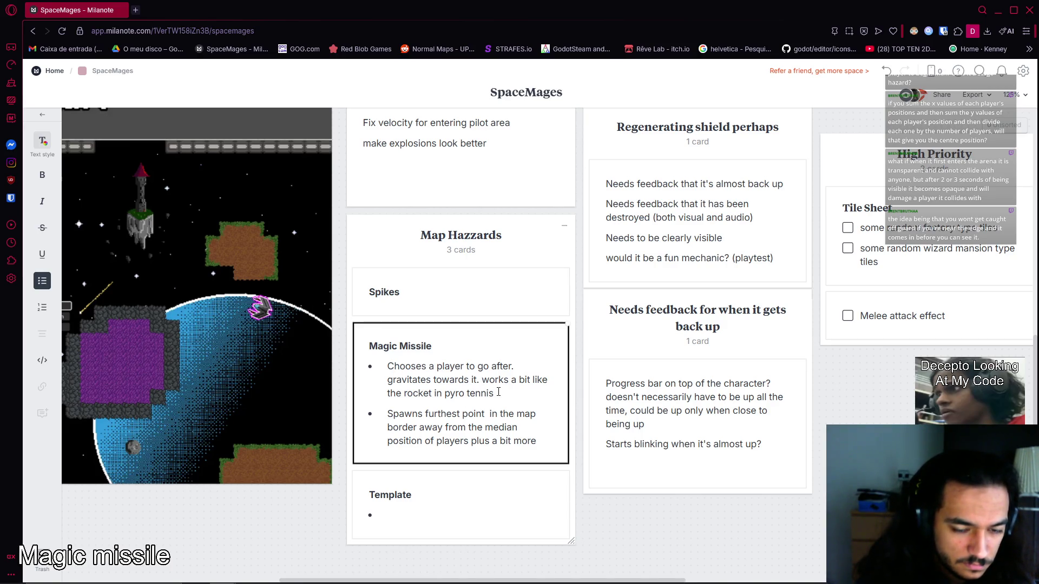
{"action": "key", "text": "Return"}
{"action": "key", "text": "BackSpace"}
{"action": "key", "text": "shift+Return"}
{"action": "key", "text": "shift+Return"}
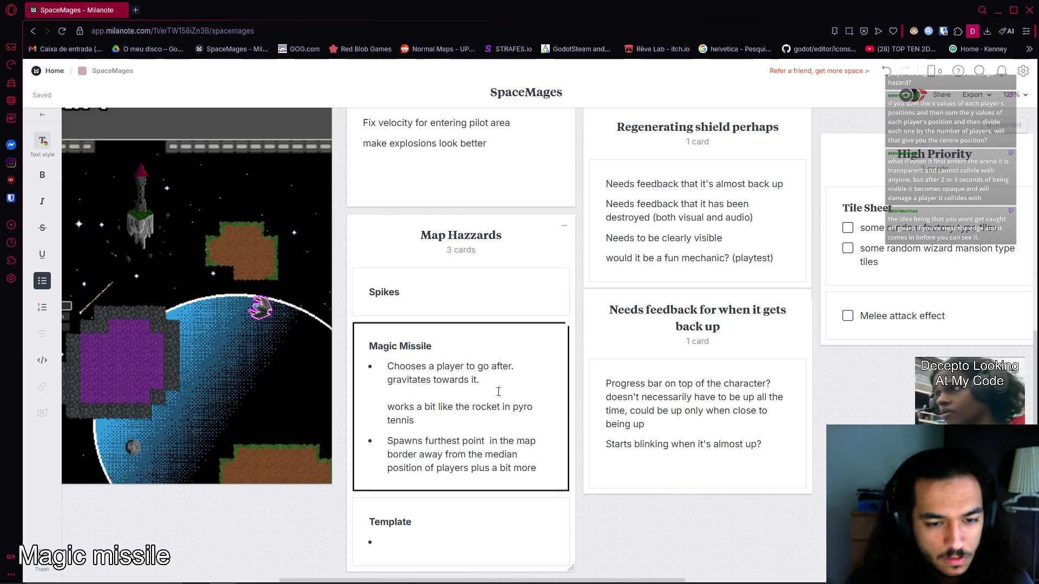
Join the first lines with 'and' and change 'towards it' to 'towards them'.
{"action": "key", "text": "Up"}
{"action": "key", "text": "End"}
{"action": "key", "text": "BackSpace"}
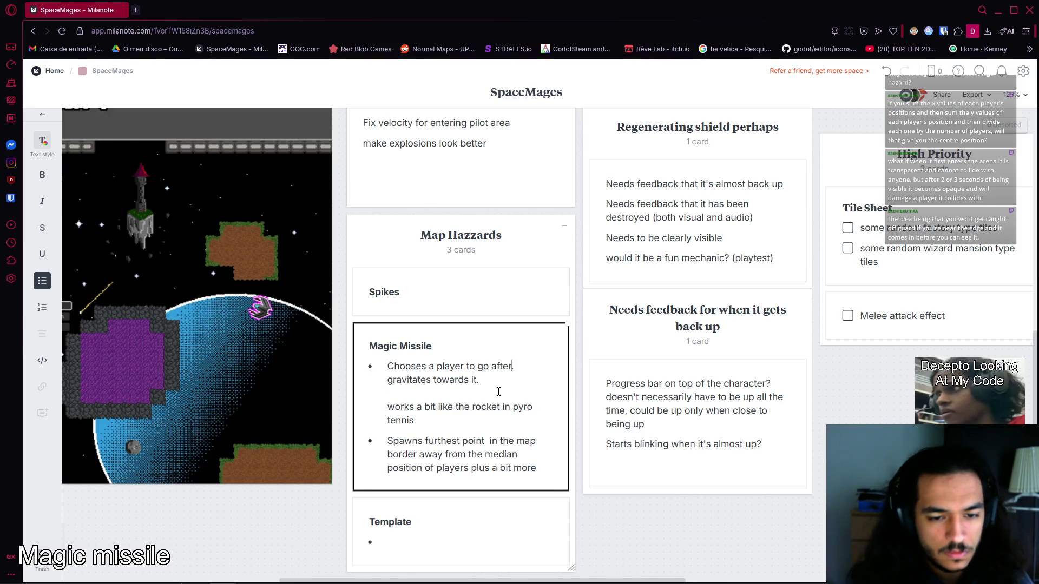
{"action": "type", "text": "and"}
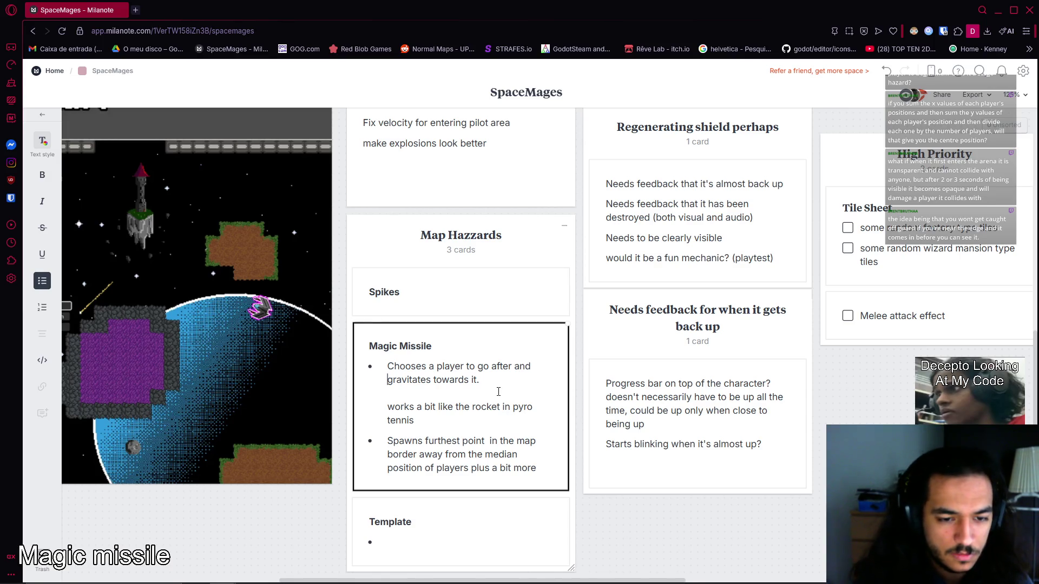
{"action": "key", "text": "Down"}
{"action": "key", "text": "ctrl+Left"}
{"action": "key", "text": "ctrl+Left"}
{"action": "key", "text": "ctrl+shift+Right"}
{"action": "key", "text": "Right"}
{"action": "key", "text": "Right"}
{"action": "key", "text": "shift+Right"}
{"action": "key", "text": "BackSpace"}
{"action": "key", "text": "shift+End"}
{"action": "type", "text": "them"}
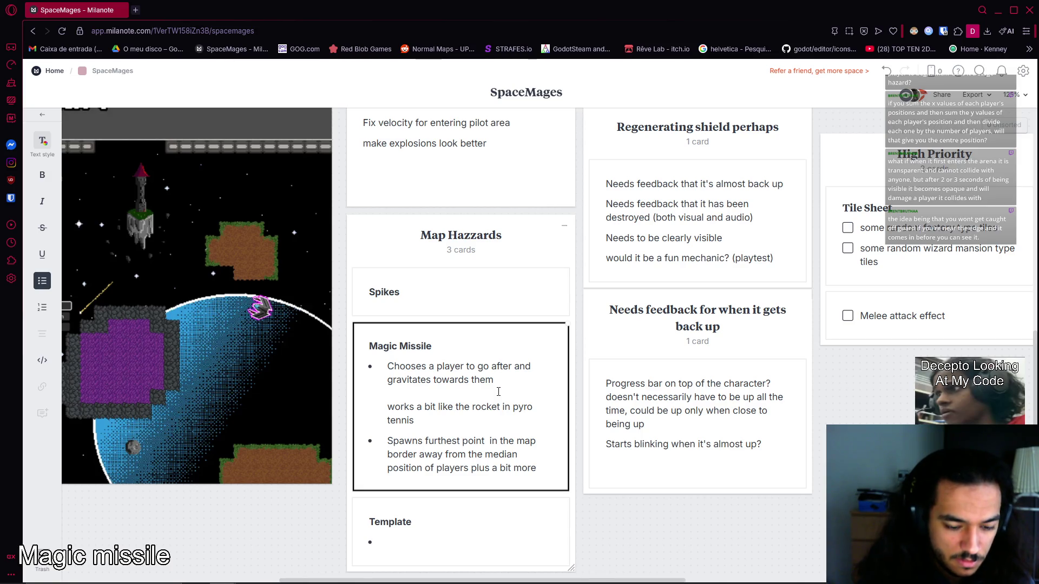
Add a new line reading 'When hit: Gets Knocked back and'.
{"action": "key", "text": "Return"}
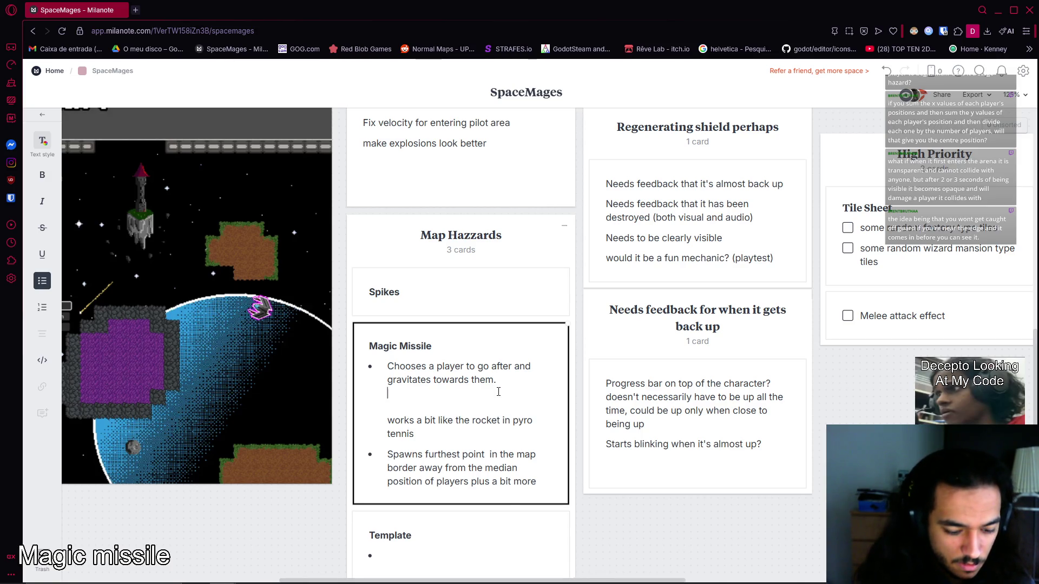
{"action": "type", "text": "G"}
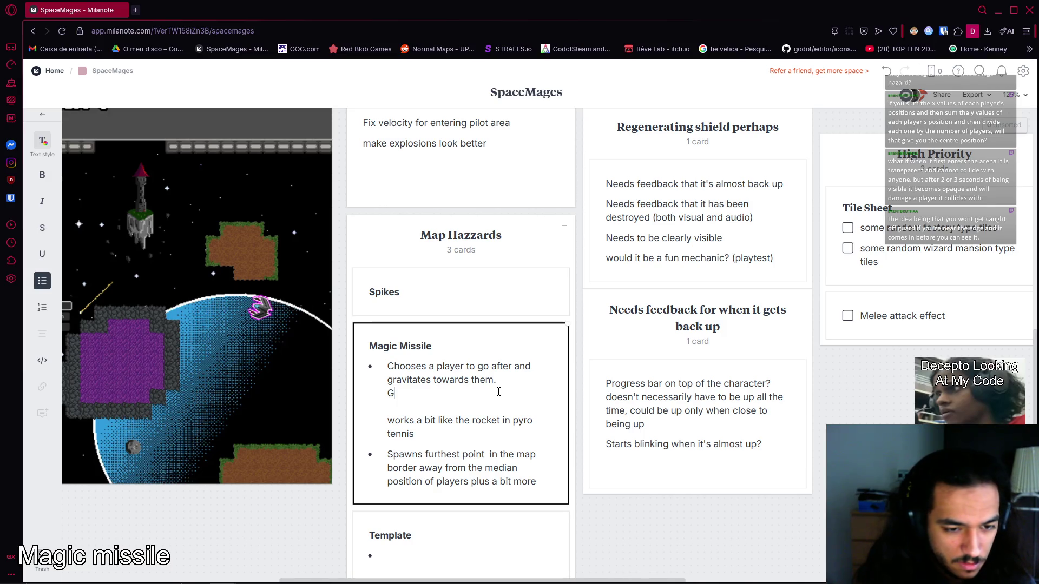
{"action": "type", "text": "ets Knocked baclk"}
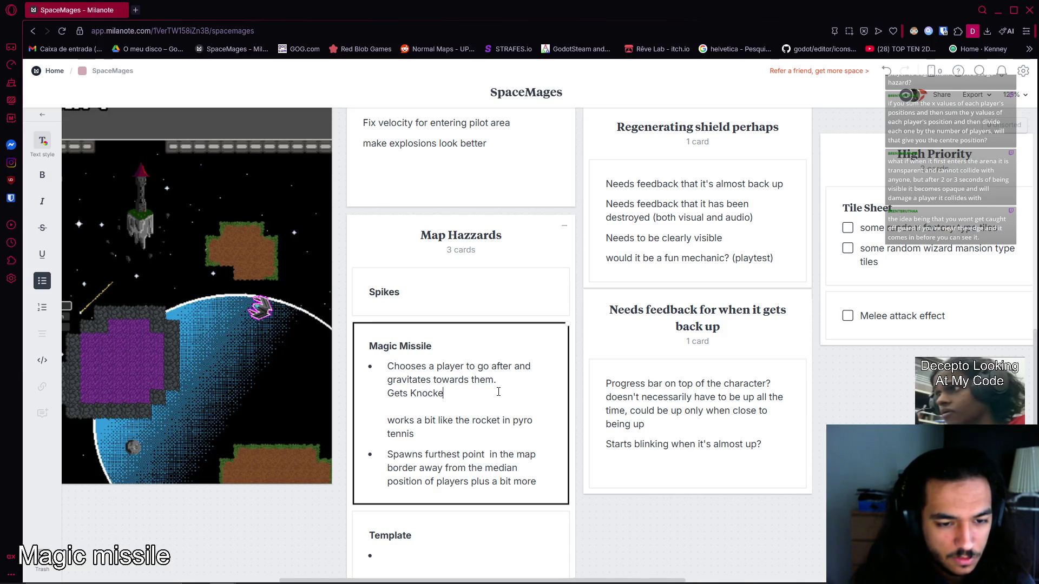
{"action": "key", "text": "BackSpace"}
{"action": "key", "text": "BackSpace"}
{"action": "key", "text": "BackSpace"}
{"action": "key", "text": "Home"}
{"action": "type", "text": "When hit"}
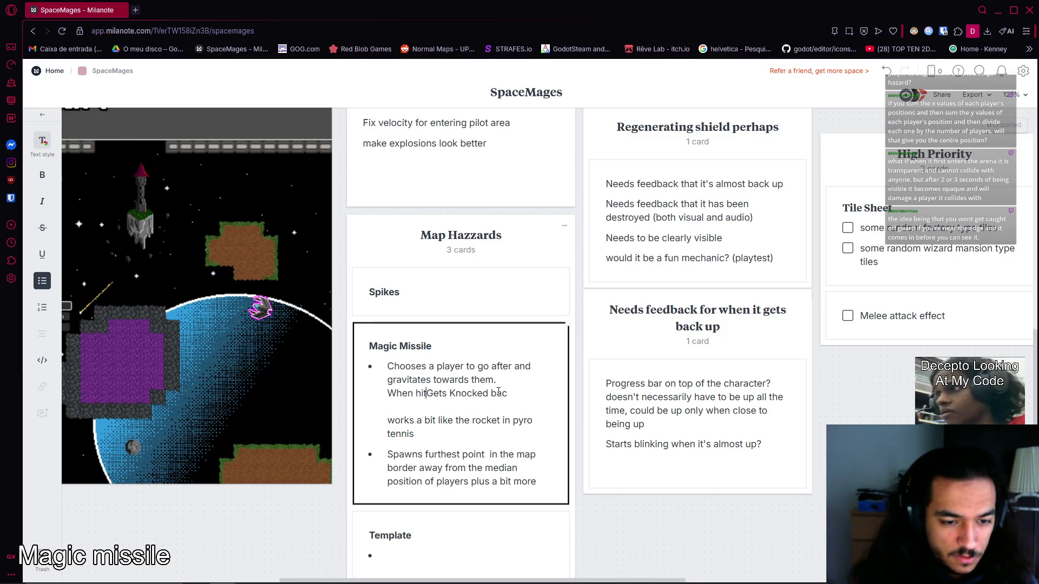
{"action": "type", "text": ":"}
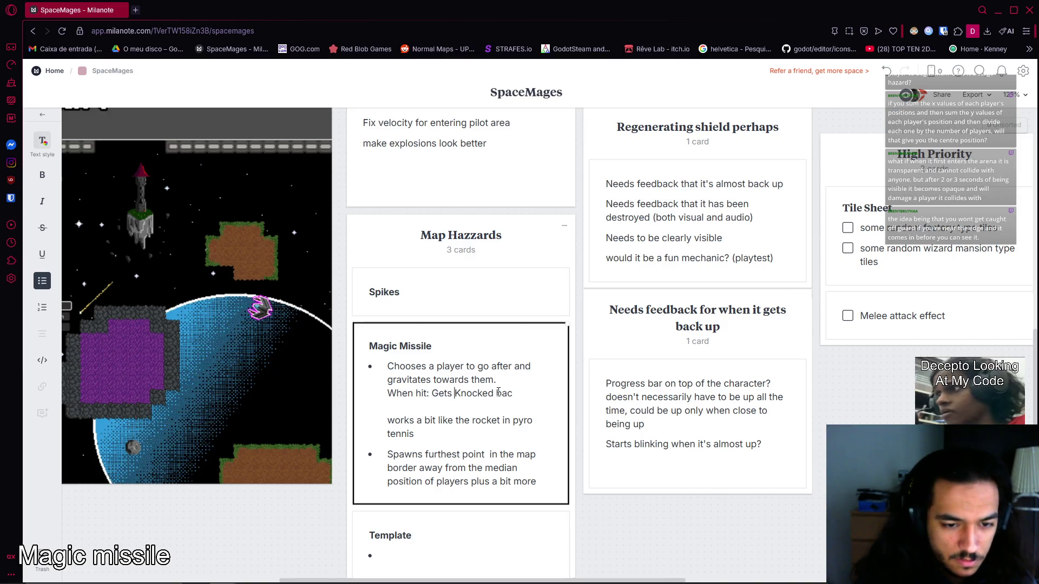
{"action": "key", "text": "End"}
{"action": "type", "text": "k and"}
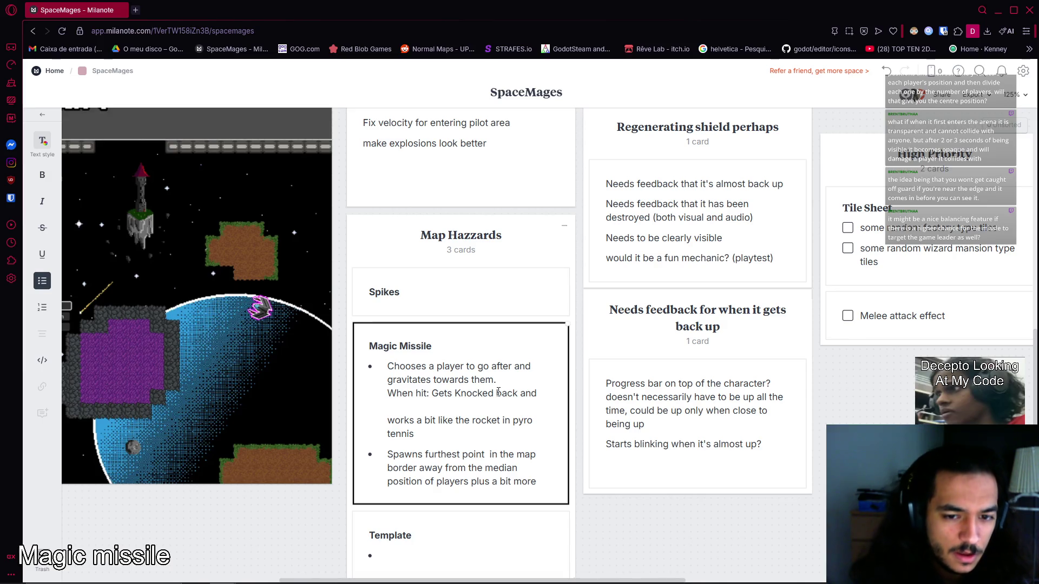
Add a new column to the board and title it 'Handicap Settings'.
{"action": "key", "text": "Escape"}
{"action": "scroll", "coordinate": [296, 303], "scroll_direction": "up", "scroll_amount": 2}
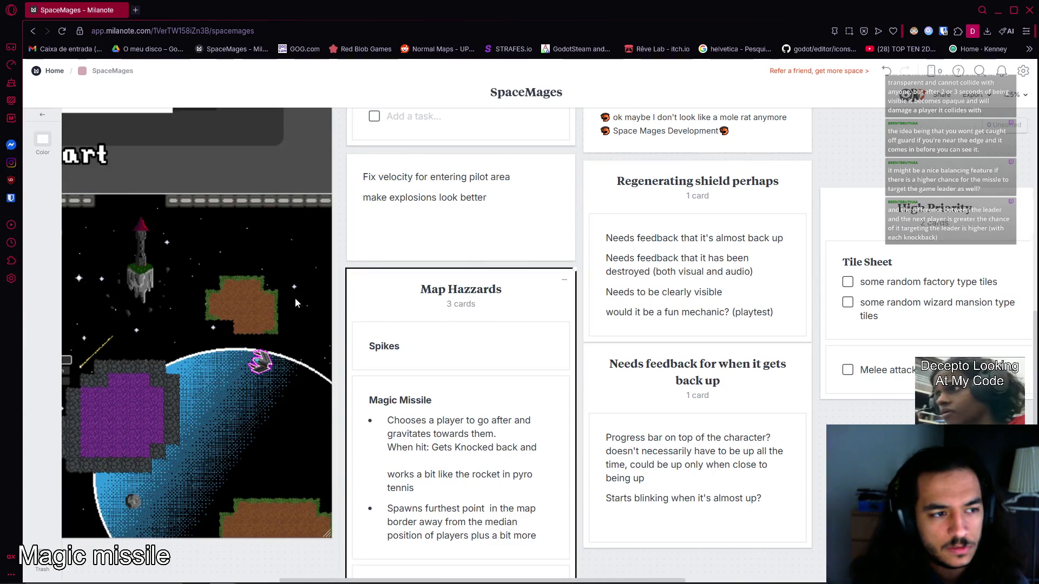
{"action": "key", "text": "Escape"}
{"action": "scroll", "coordinate": [452, 366], "scroll_direction": "down", "scroll_amount": 4}
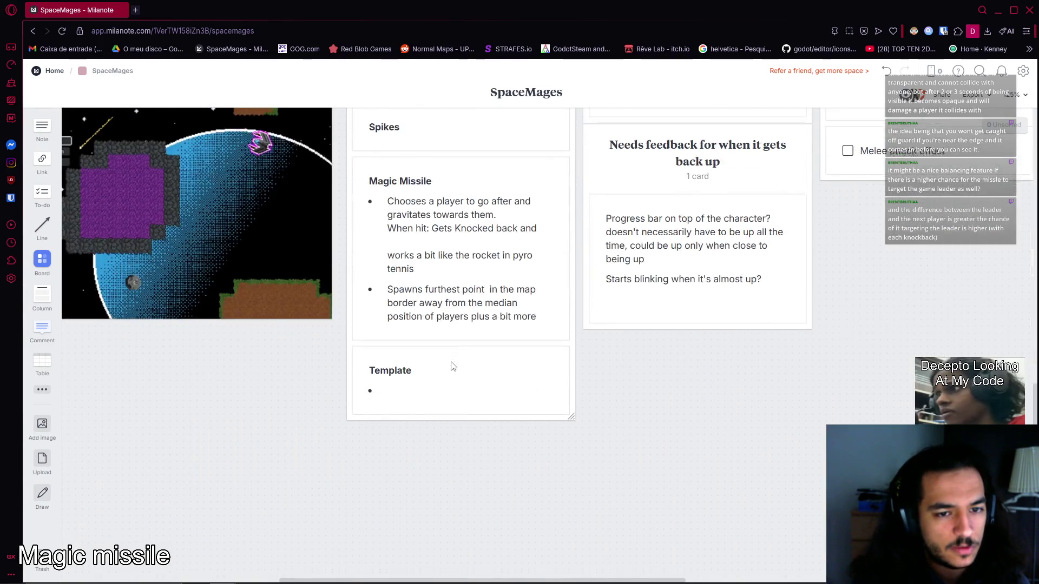
{"action": "scroll", "coordinate": [453, 365], "scroll_direction": "down", "scroll_amount": 5}
{"action": "scroll", "coordinate": [543, 411], "scroll_direction": "up", "scroll_amount": 3}
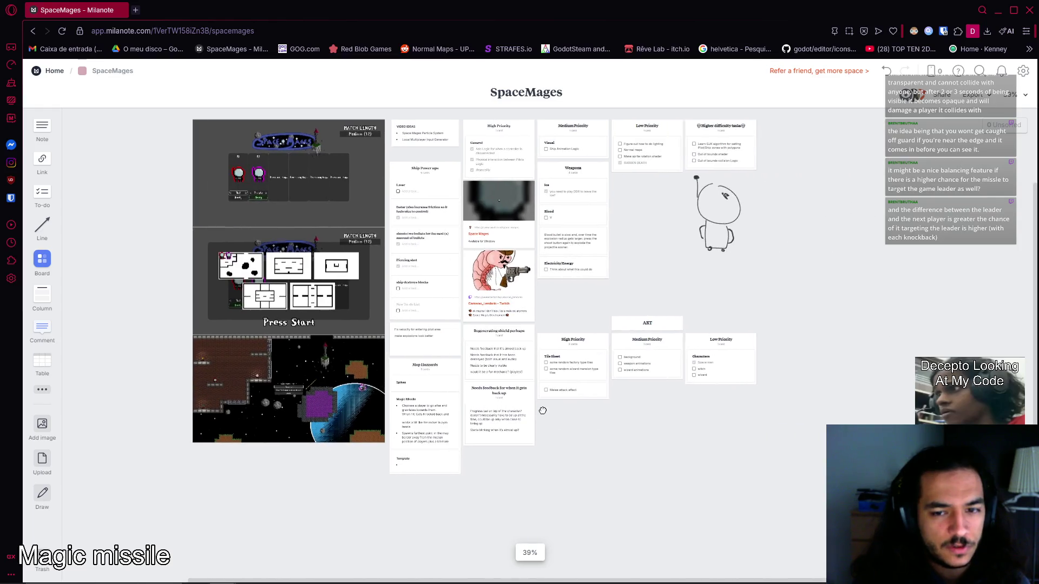
{"action": "left_click_drag", "start_coordinate": [42, 296], "coordinate": [850, 319]}
{"action": "type", "text": "Handlo"}
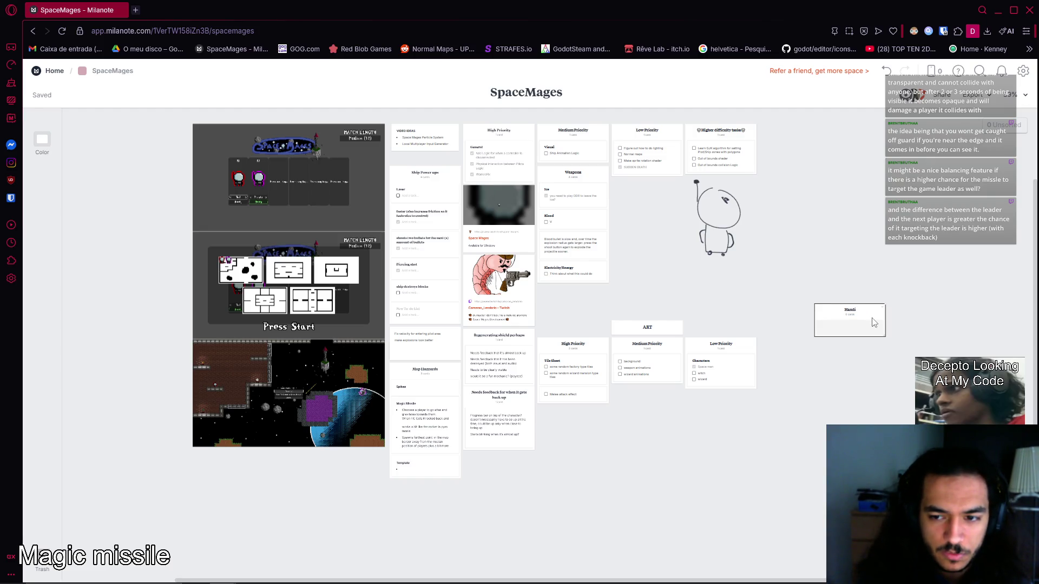
{"action": "type", "text": "cap"}
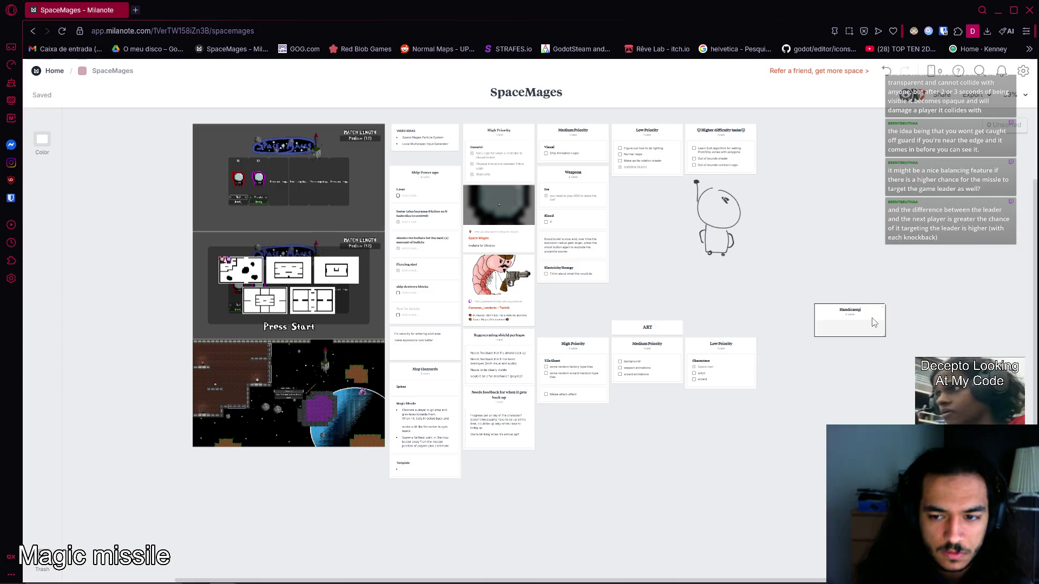
{"action": "type", "text": " Settings"}
Move the Handicap Settings column under Low Priority and add a blank note inside it.
{"action": "scroll", "coordinate": [874, 323], "scroll_direction": "up", "scroll_amount": 10}
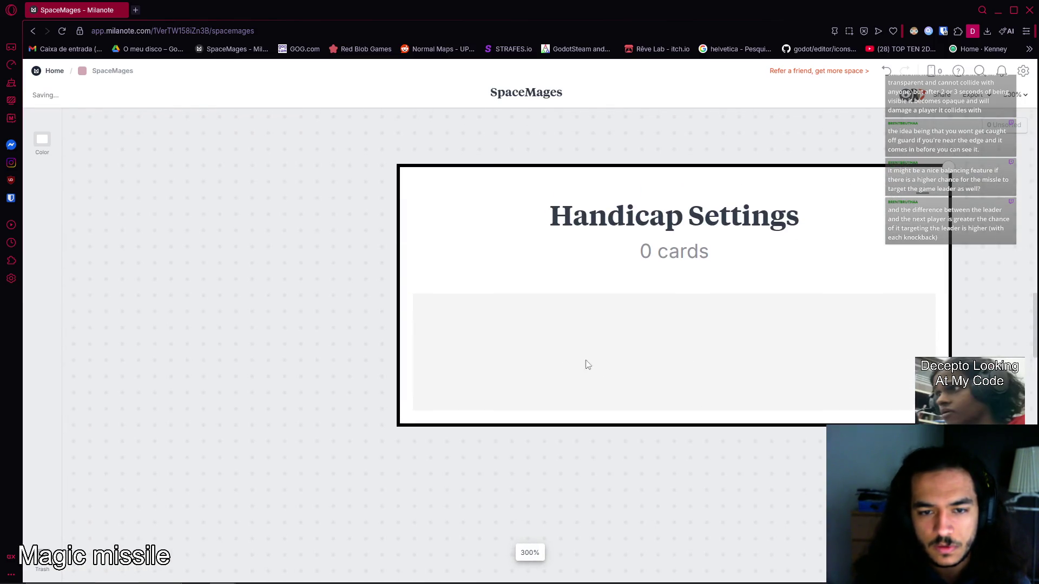
{"action": "scroll", "coordinate": [373, 248], "scroll_direction": "down", "scroll_amount": 10}
{"action": "left_click_drag", "start_coordinate": [898, 257], "coordinate": [651, 216]}
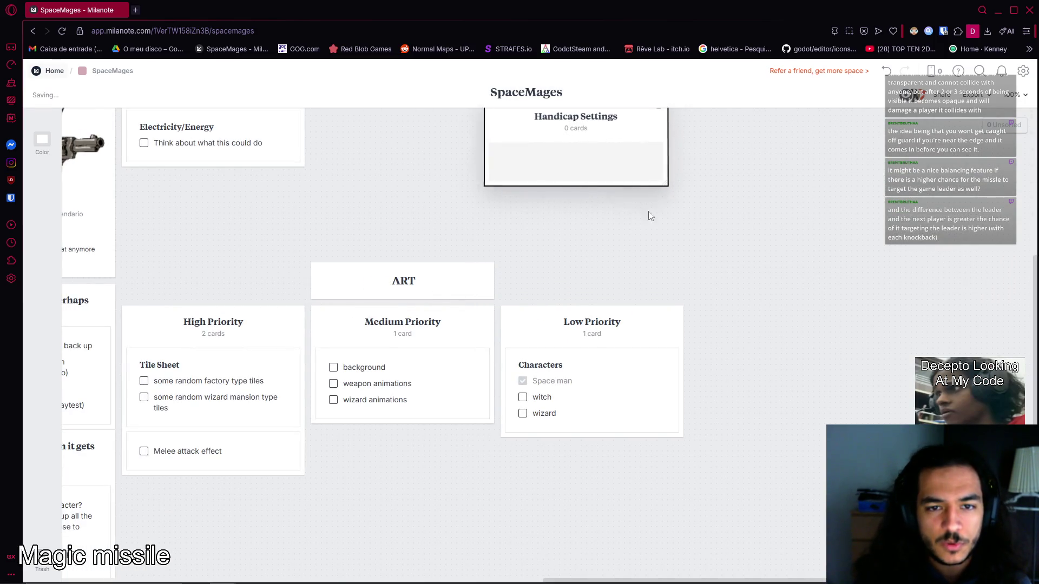
{"action": "scroll", "coordinate": [650, 216], "scroll_direction": "up", "scroll_amount": 3}
{"action": "mouse_move", "coordinate": [563, 331]}
{"action": "left_mouse_down"}
{"action": "mouse_move", "coordinate": [433, 286]}
{"action": "mouse_move", "coordinate": [352, 208]}
{"action": "mouse_move", "coordinate": [399, 305]}
{"action": "mouse_move", "coordinate": [386, 273]}
{"action": "left_mouse_up"}
{"action": "scroll", "coordinate": [368, 243], "scroll_direction": "up", "scroll_amount": 3}
{"action": "double_click", "coordinate": [408, 308]}
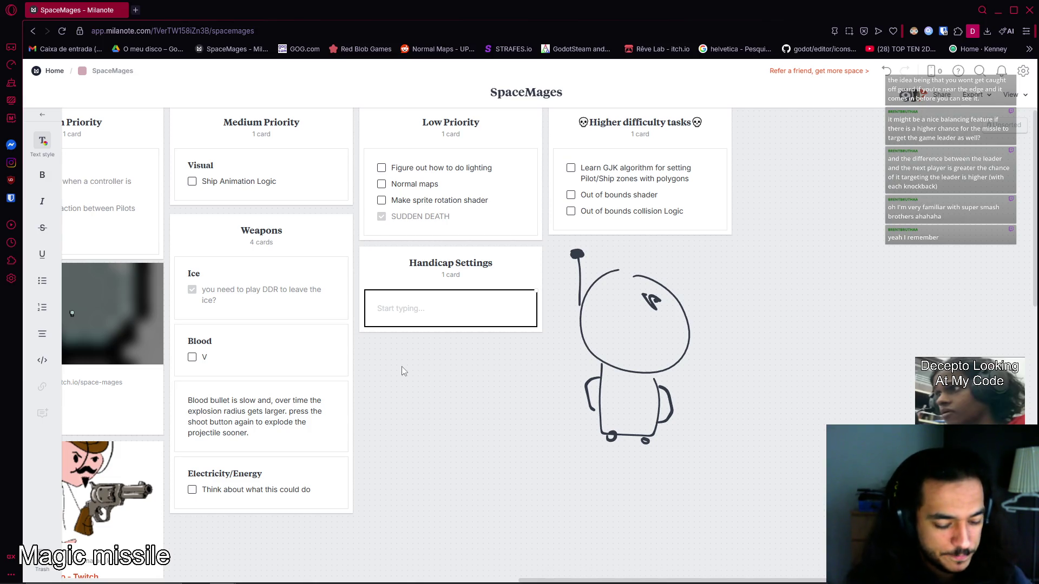
Write 'Higher chance for magic missile to target the game leader (both spawning and rebound(?))'.
{"action": "type", "text": "Higher chance fo"}
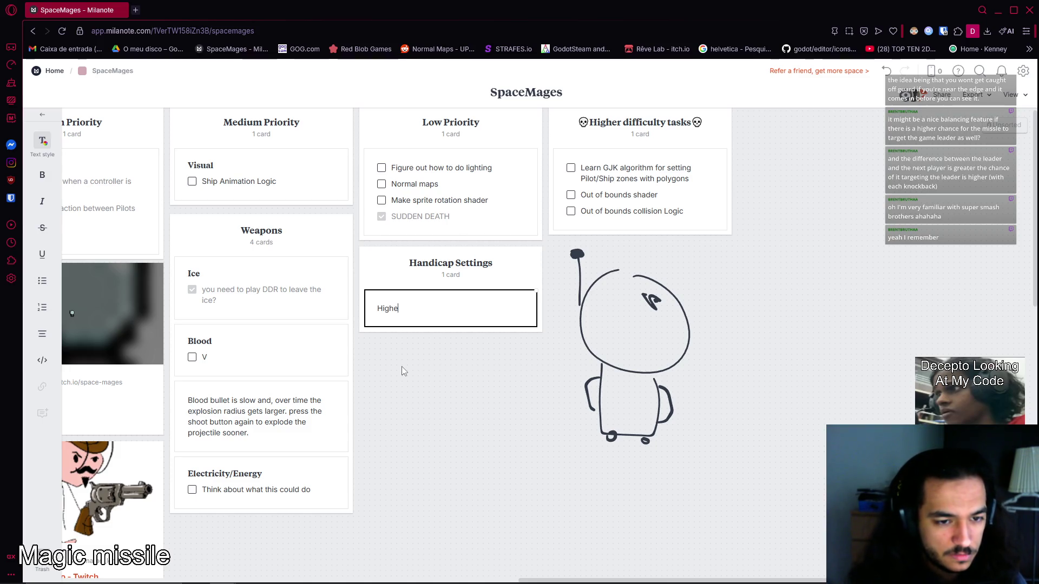
{"action": "type", "text": "r "}
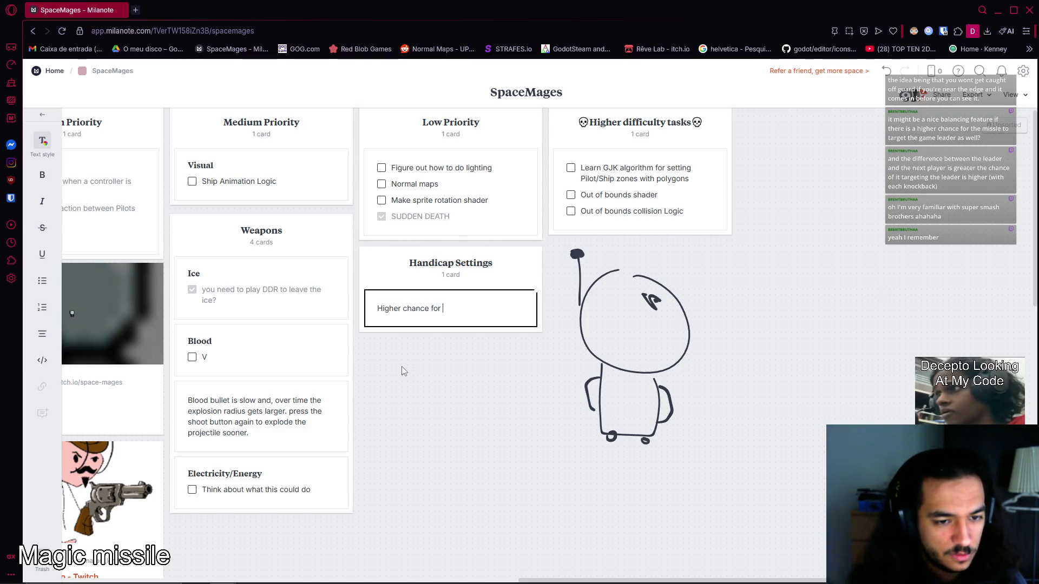
{"action": "type", "text": "mag"}
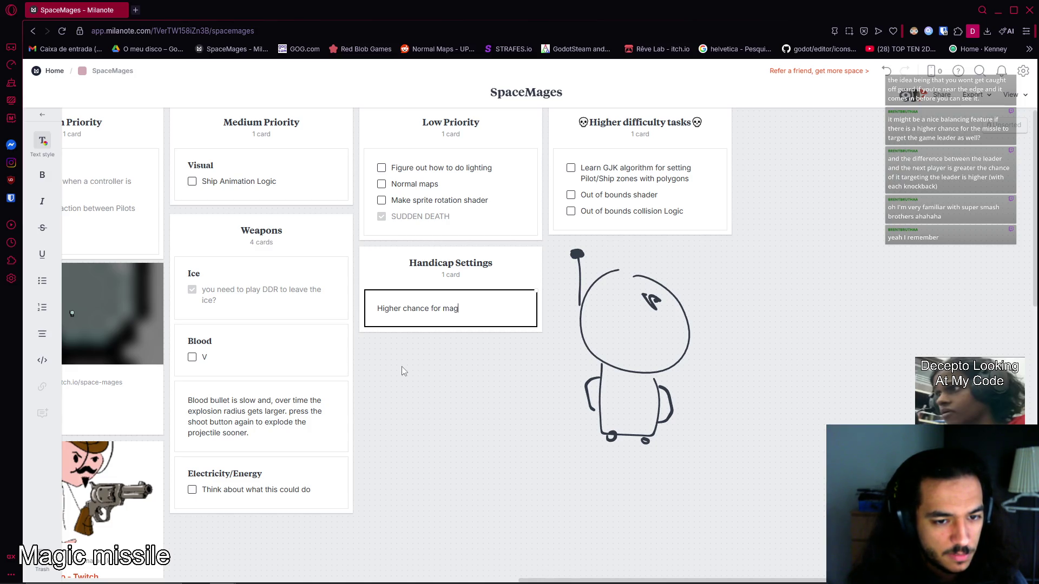
{"action": "type", "text": "ic missile to target "}
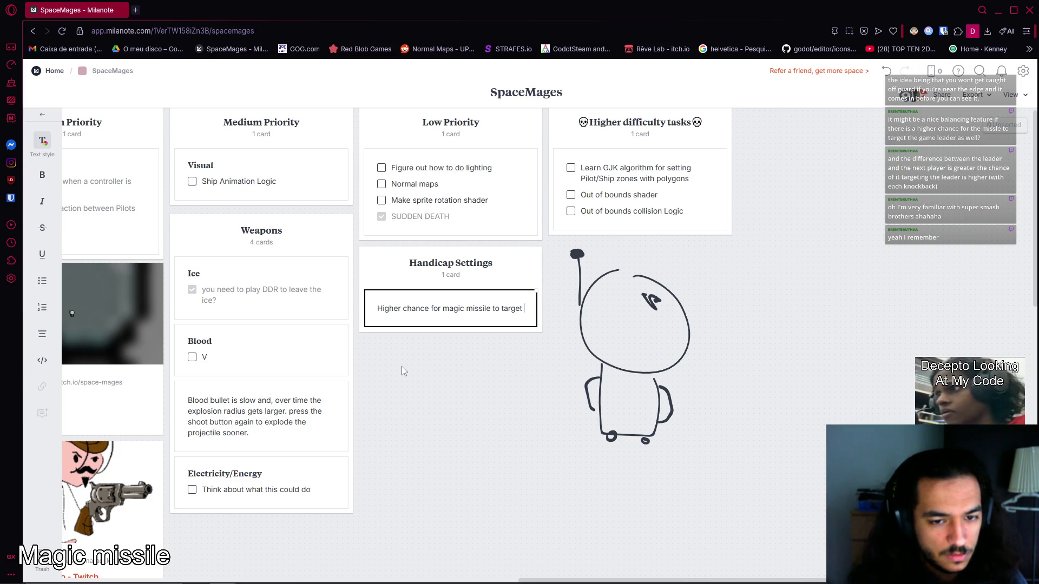
{"action": "type", "text": "In game leader"}
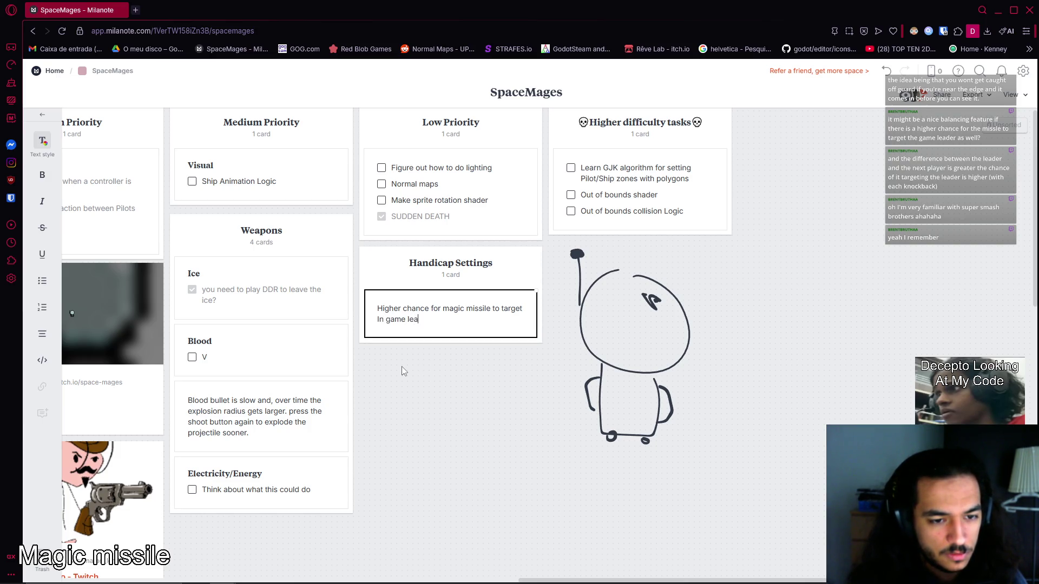
{"action": "key", "text": "BackSpace"}
{"action": "key", "text": "BackSpace"}
{"action": "key", "text": "BackSpace"}
{"action": "type", "text": "the "}
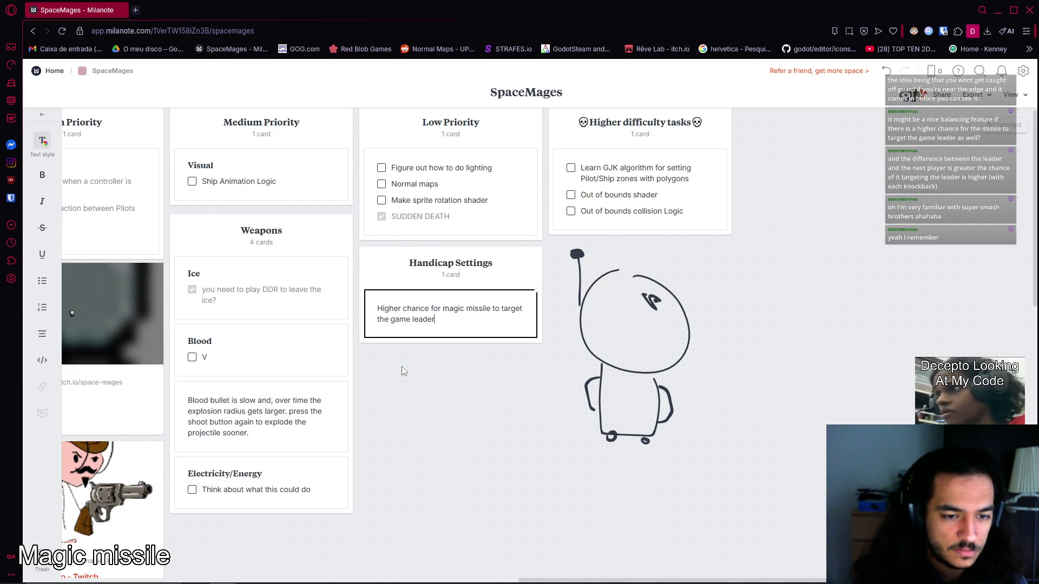
{"action": "type", "text": " ()"}
{"action": "type", "text": "both spawn"}
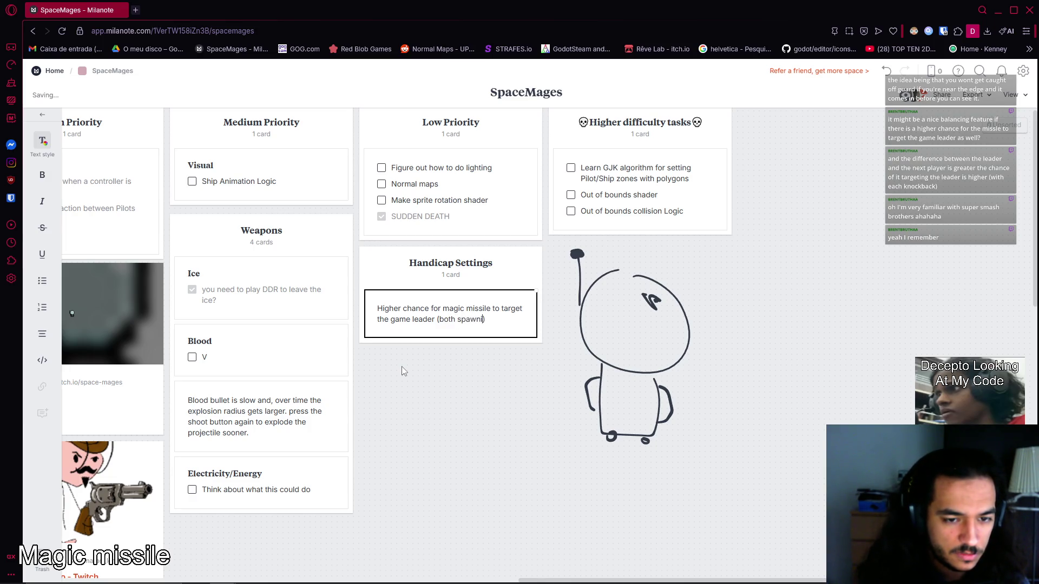
{"action": "type", "text": "ing and"}
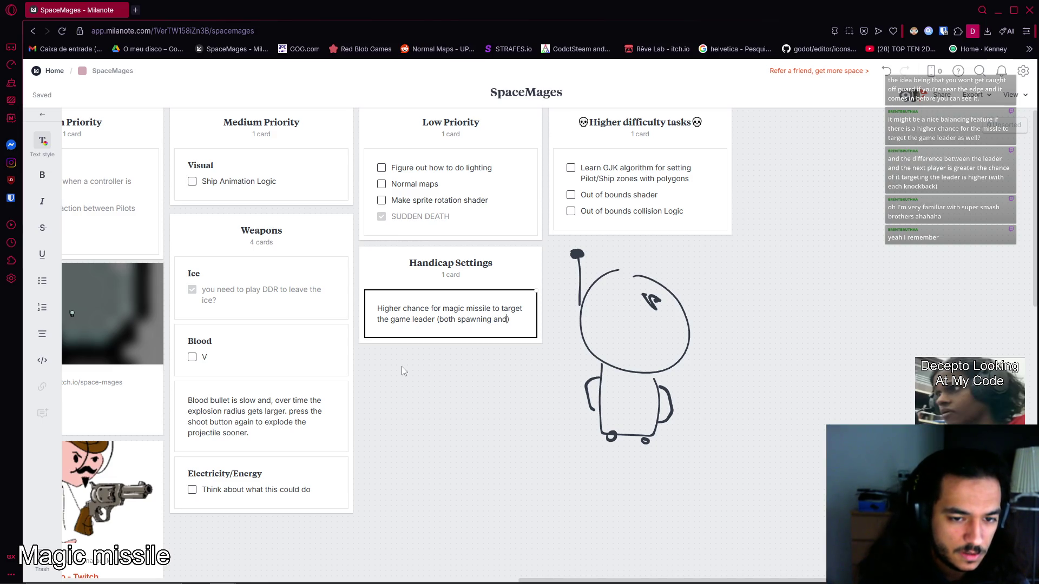
{"action": "key", "text": "BackSpace"}
{"action": "key", "text": "BackSpace"}
{"action": "key", "text": "BackSpace"}
{"action": "key", "text": "BackSpace"}
{"action": "key", "text": "BackSpace"}
{"action": "key", "text": "BackSpace"}
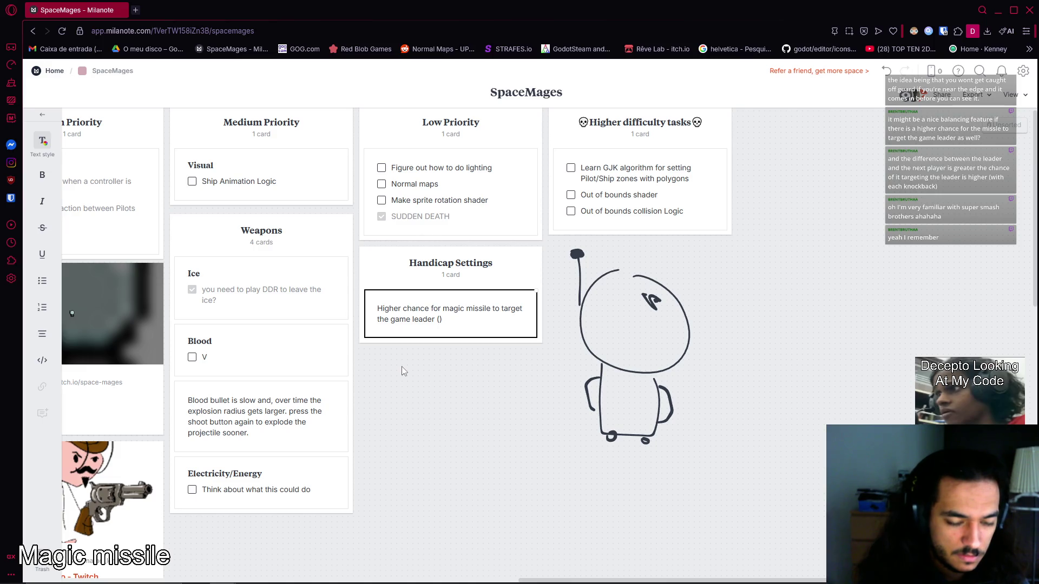
{"action": "type", "text": "both sa"}
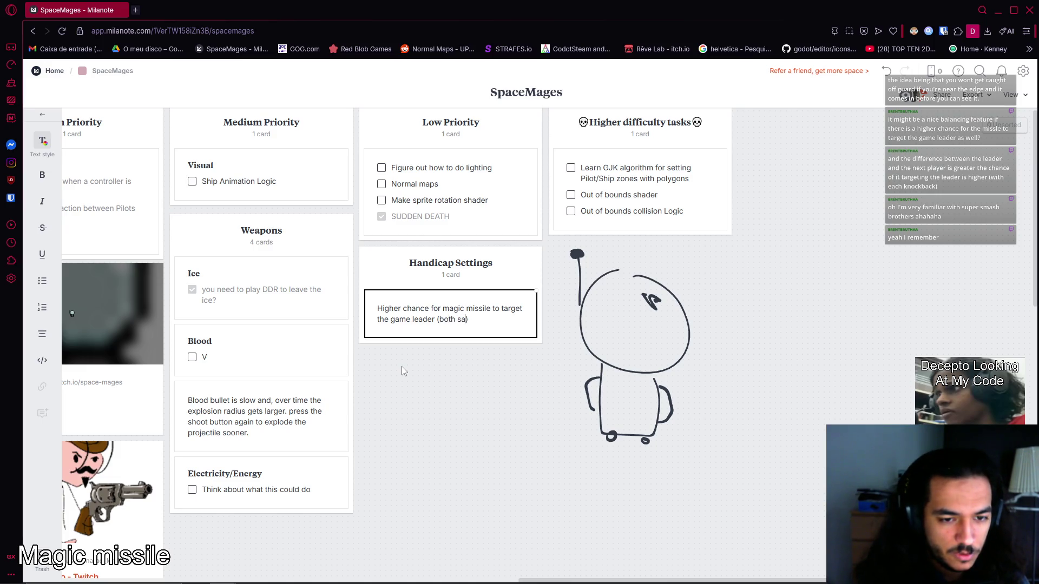
{"action": "key", "text": "BackSpace"}
{"action": "type", "text": "pawning and "}
{"action": "type", "text": " reboud"}
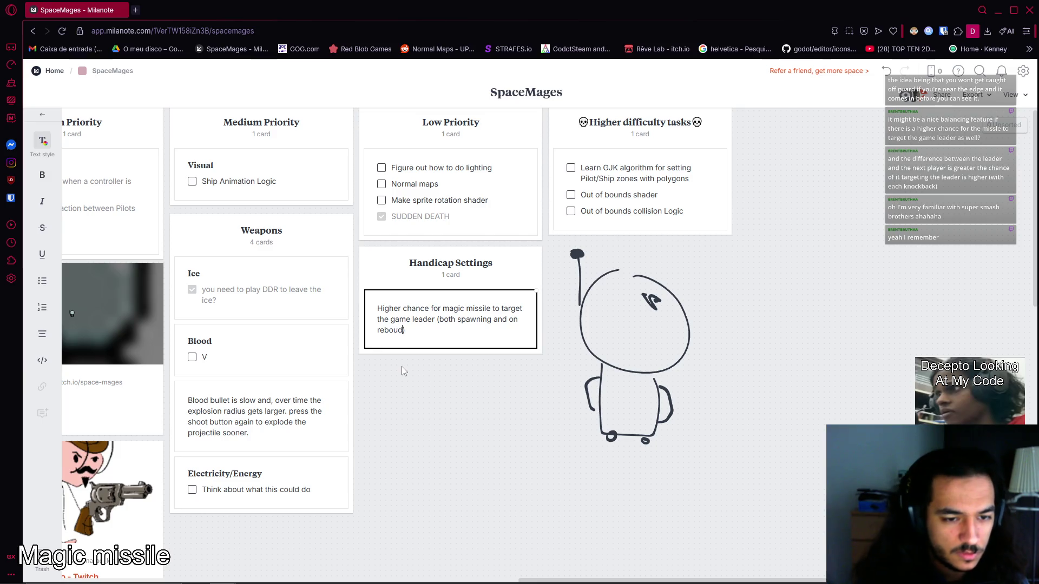
{"action": "type", "text": "(?)"}
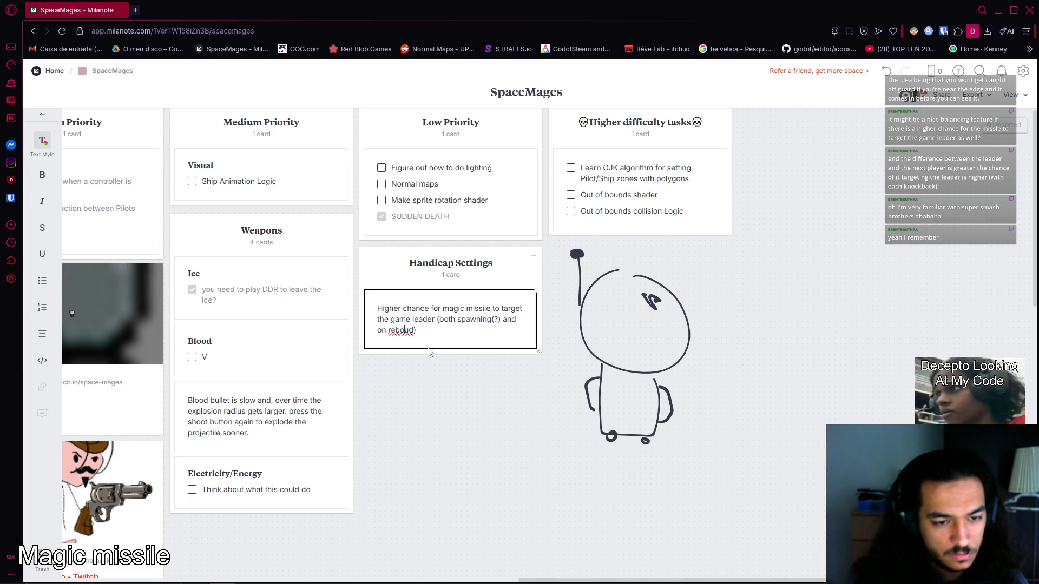
{"action": "key", "text": "Left"}
{"action": "key", "text": "Left"}
{"action": "key", "text": "BackSpace"}
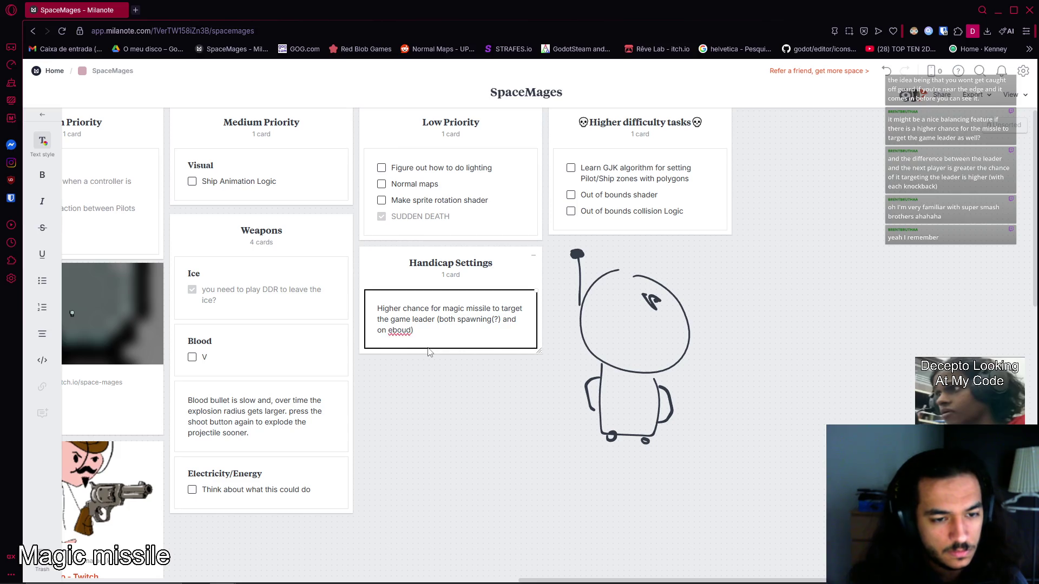
{"action": "type", "text": "r"}
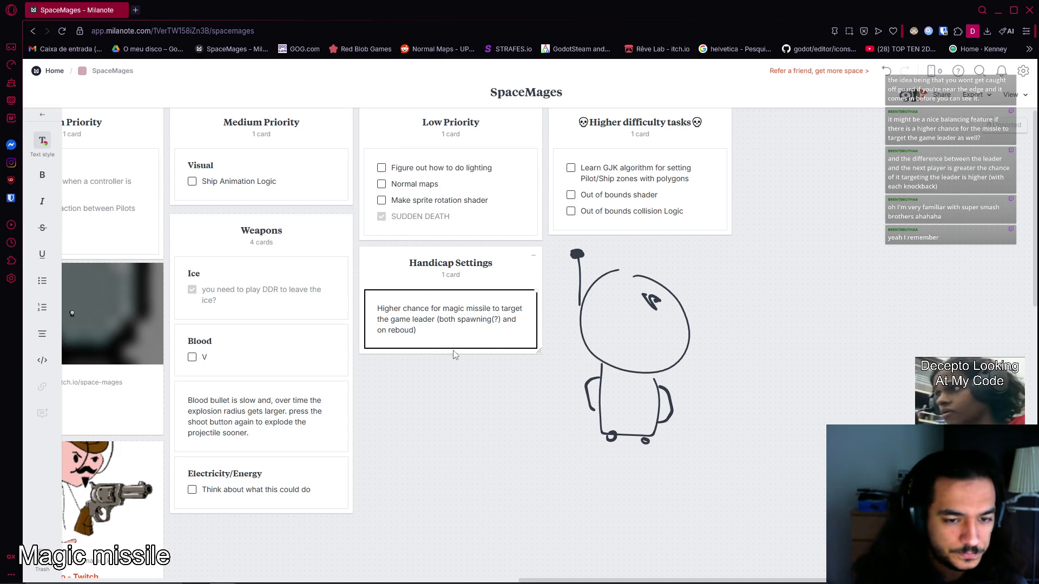
{"action": "scroll", "coordinate": [439, 320], "scroll_direction": "down", "scroll_amount": 4}
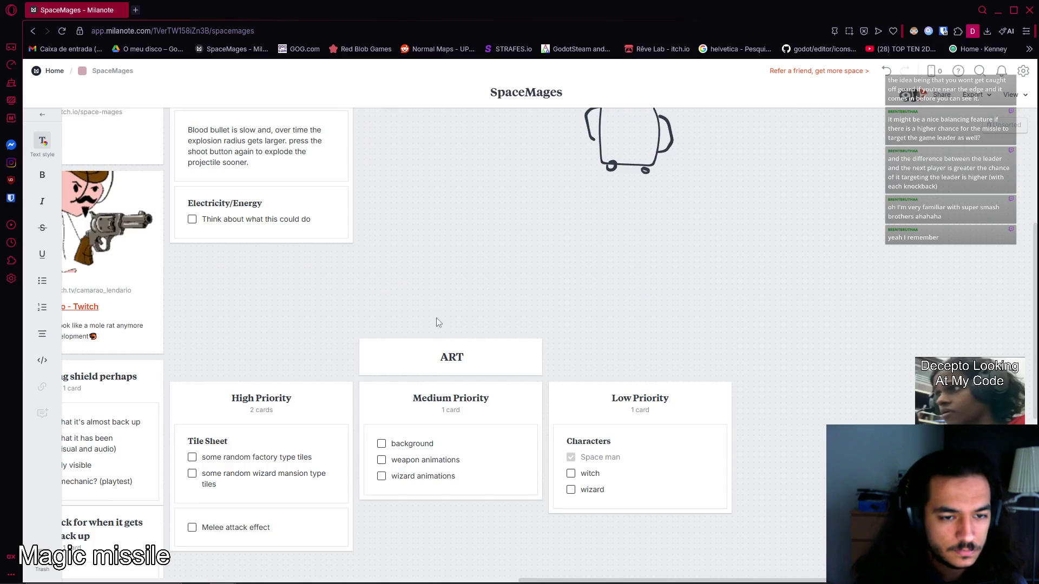
Finish the Handicap Settings note and delete the Ice card from the Weapons column.
{"action": "scroll", "coordinate": [453, 352], "scroll_direction": "up", "scroll_amount": 3}
{"action": "left_click", "coordinate": [453, 352]}
{"action": "scroll", "coordinate": [487, 336], "scroll_direction": "left", "scroll_amount": 1}
{"action": "mouse_move", "coordinate": [487, 335]}
{"action": "left_mouse_down"}
{"action": "mouse_move", "coordinate": [742, 244]}
{"action": "mouse_move", "coordinate": [723, 174]}
{"action": "mouse_move", "coordinate": [573, 234]}
{"action": "mouse_move", "coordinate": [572, 271]}
{"action": "left_mouse_up"}
{"action": "scroll", "coordinate": [572, 272], "scroll_direction": "down", "scroll_amount": 3, "text": "ctrl"}
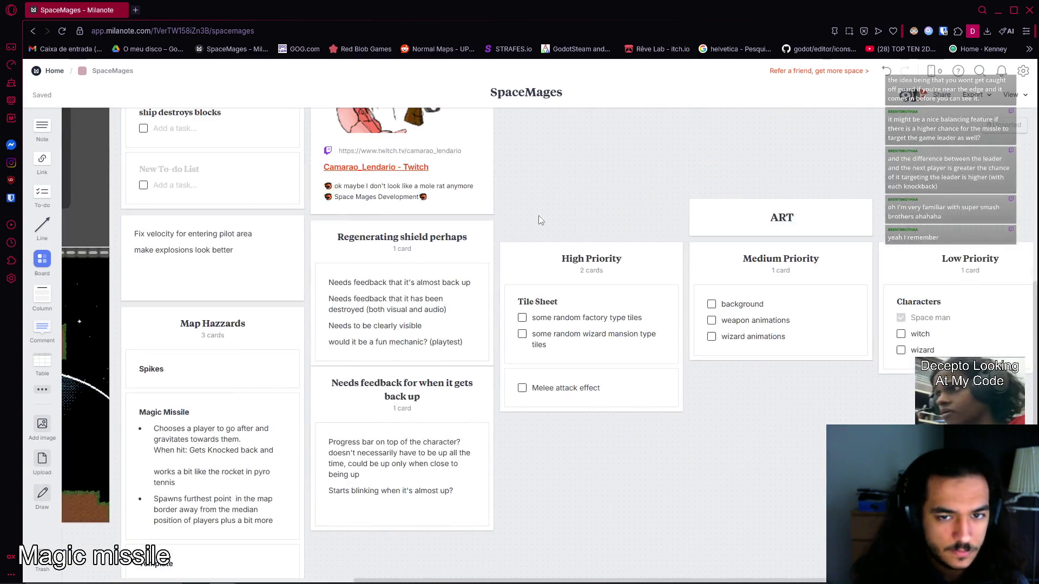
{"action": "scroll", "coordinate": [596, 303], "scroll_direction": "down", "scroll_amount": 2}
{"action": "scroll", "coordinate": [626, 339], "scroll_direction": "down", "scroll_amount": 4, "text": "ctrl"}
{"action": "scroll", "coordinate": [626, 340], "scroll_direction": "up", "scroll_amount": 5}
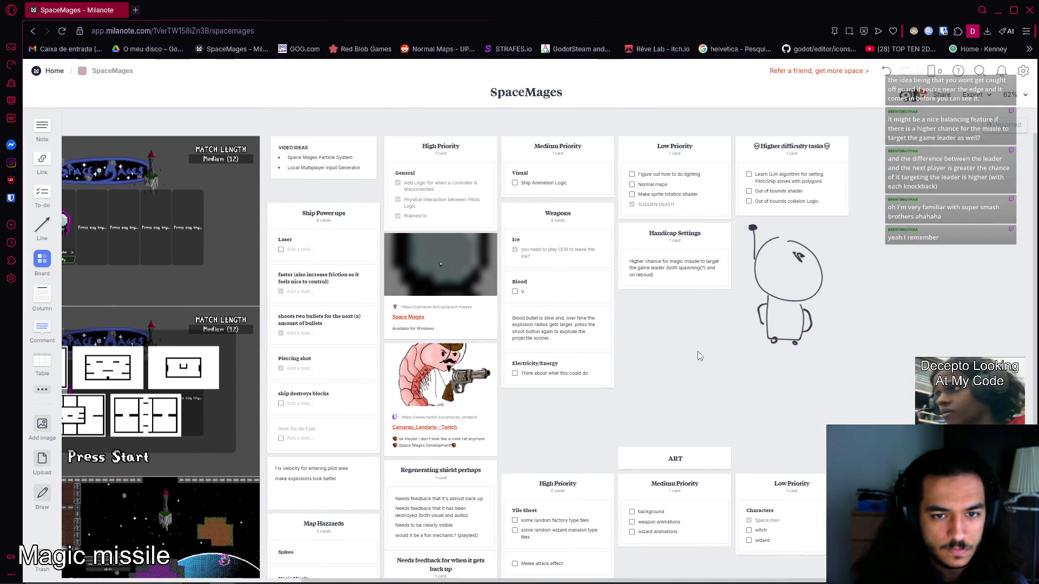
{"action": "scroll", "coordinate": [703, 355], "scroll_direction": "up", "scroll_amount": 1}
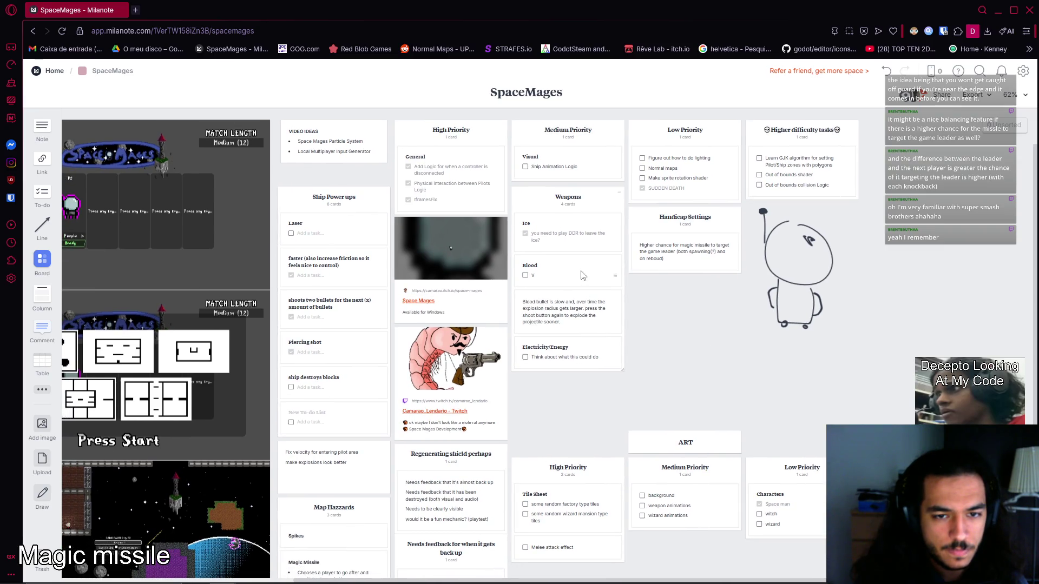
{"action": "left_click", "coordinate": [580, 248]}
{"action": "key", "text": "Delete"}
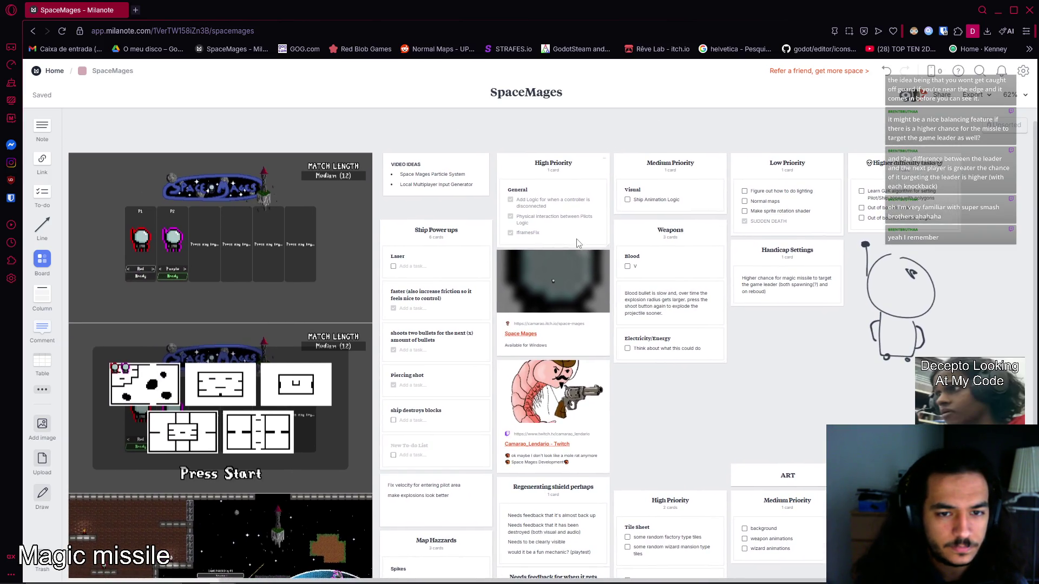
Delete the top High Priority column and bring OBS Studio to the front.
{"action": "left_click", "coordinate": [576, 177]}
{"action": "key", "text": "Delete"}
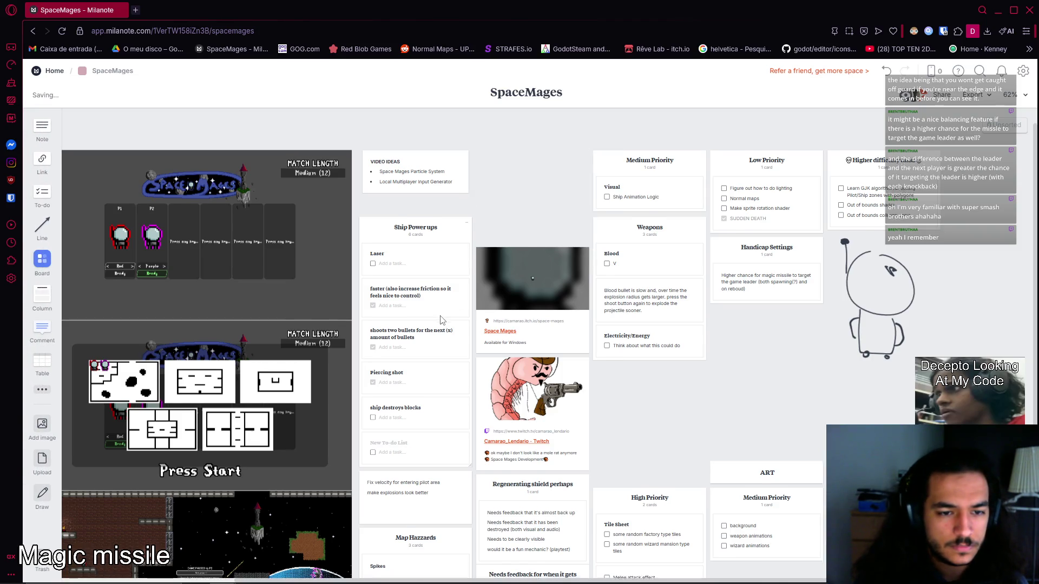
{"action": "scroll", "coordinate": [441, 320], "scroll_direction": "down", "scroll_amount": 3}
{"action": "scroll", "coordinate": [441, 319], "scroll_direction": "down", "scroll_amount": 1}
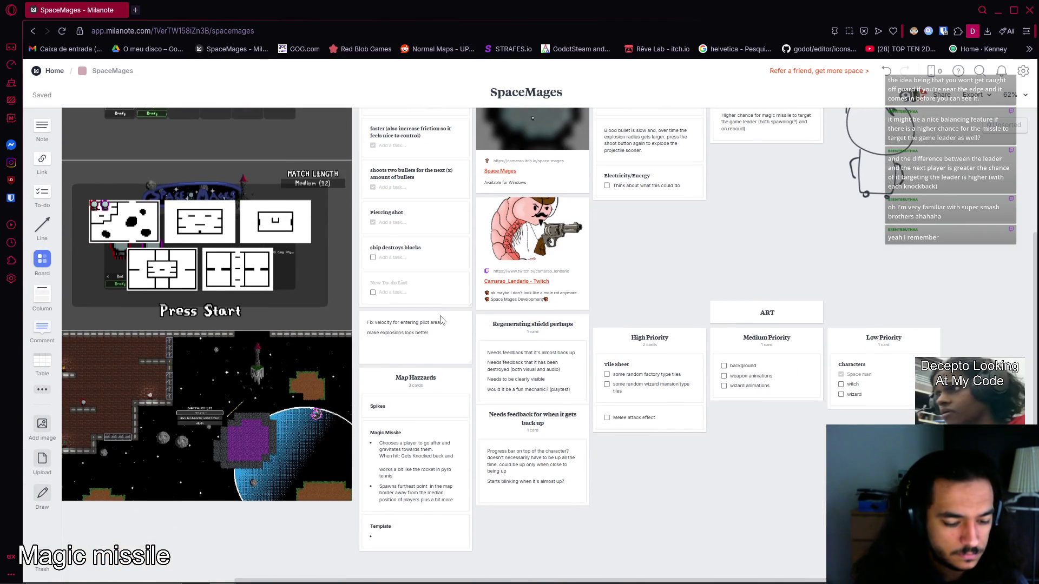
{"action": "key", "text": "alt+Tab"}
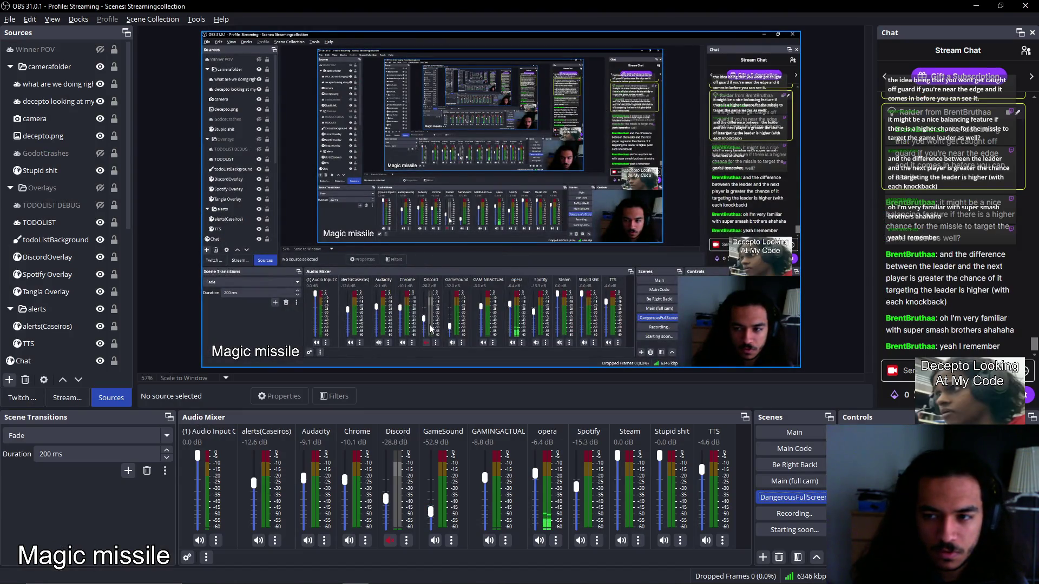
Switch the OBS stream to Main, then back to DangerousFullScreen, and refocus the Milanote board.
{"action": "key", "text": "alt+Tab"}
{"action": "scroll", "coordinate": [439, 449], "scroll_direction": "down", "scroll_amount": 1}
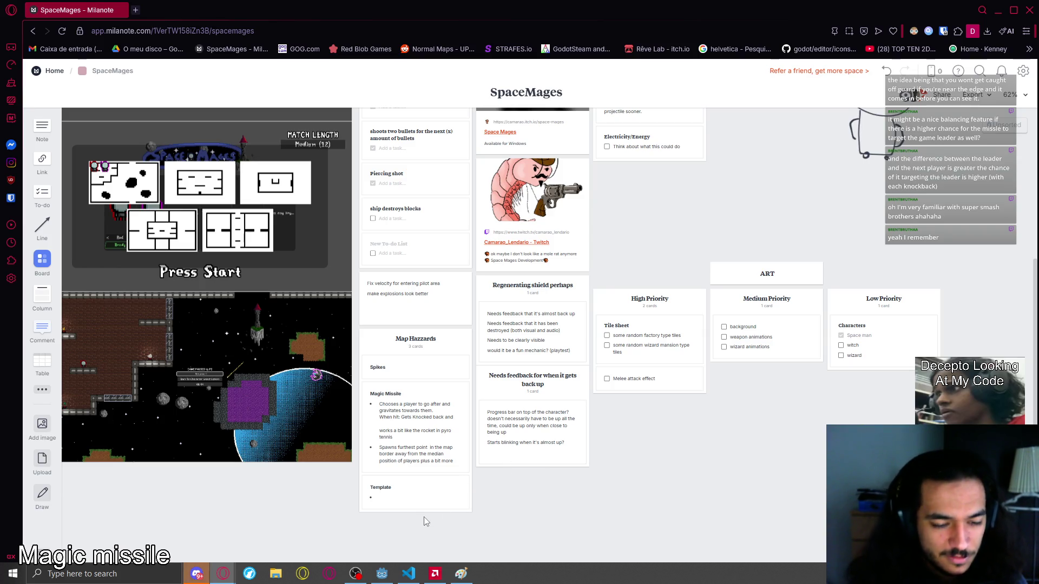
{"action": "key", "text": "alt+Tab"}
{"action": "left_click", "coordinate": [791, 433]}
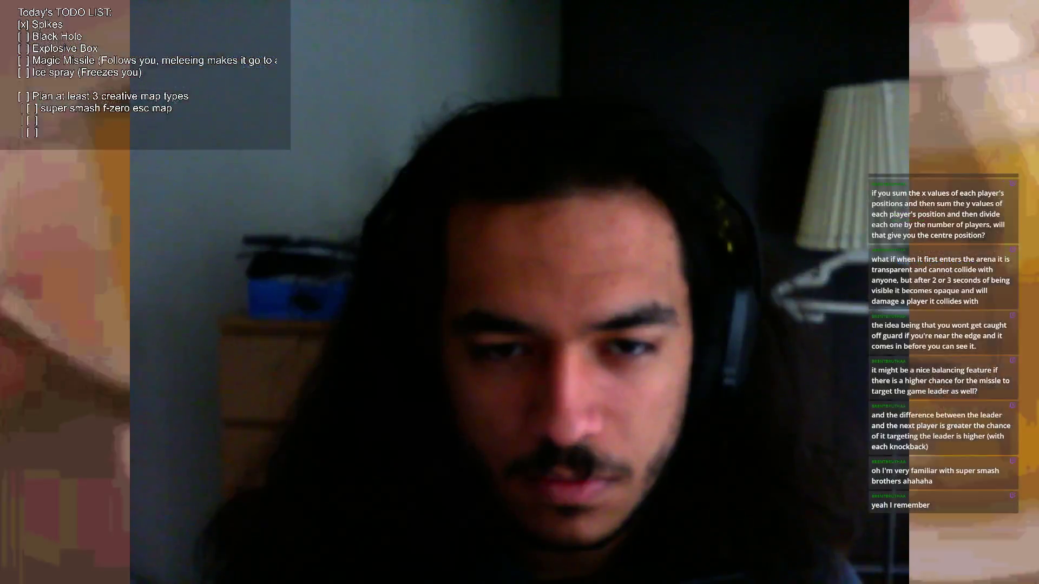
{"action": "left_click", "coordinate": [781, 498]}
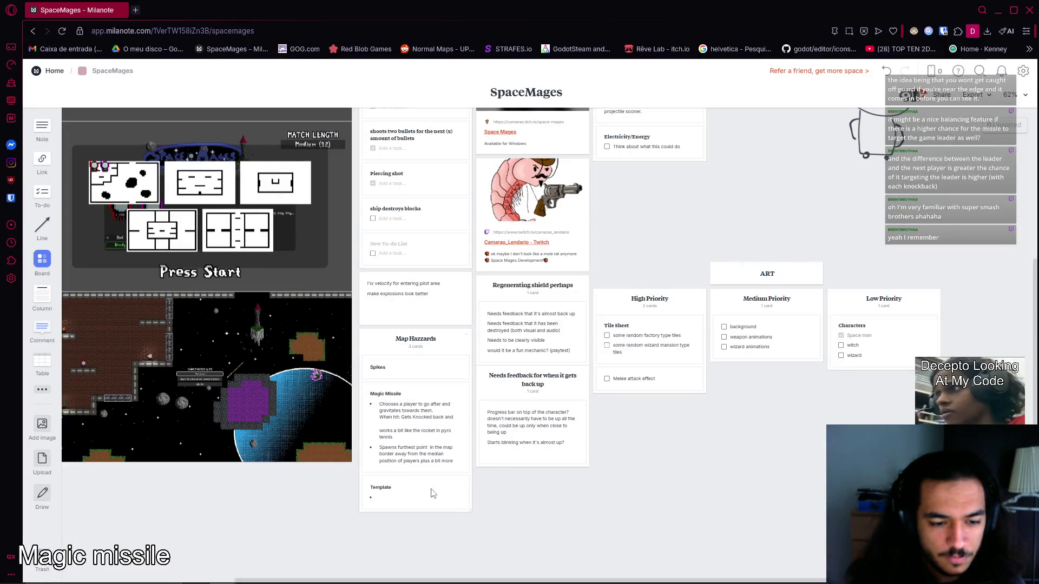
{"action": "left_click", "coordinate": [447, 491]}
On the Magic Missile card, add a new line 'chooses a new player to go after' below the knocked-back clause.
{"action": "double_click", "coordinate": [425, 455]}
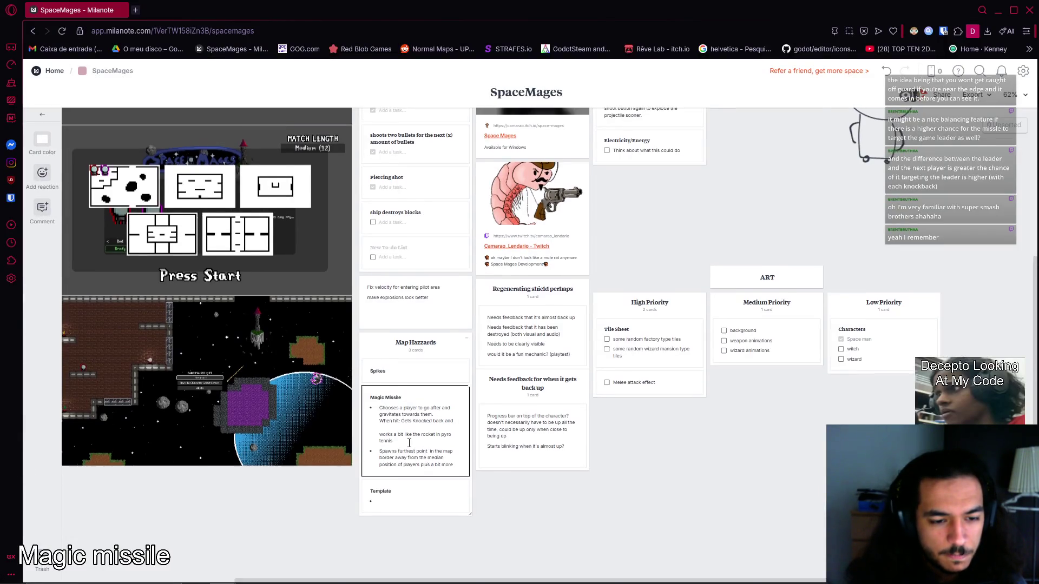
{"action": "scroll", "coordinate": [402, 440], "scroll_direction": "up", "scroll_amount": 5}
{"action": "scroll", "coordinate": [411, 440], "scroll_direction": "down", "scroll_amount": 3}
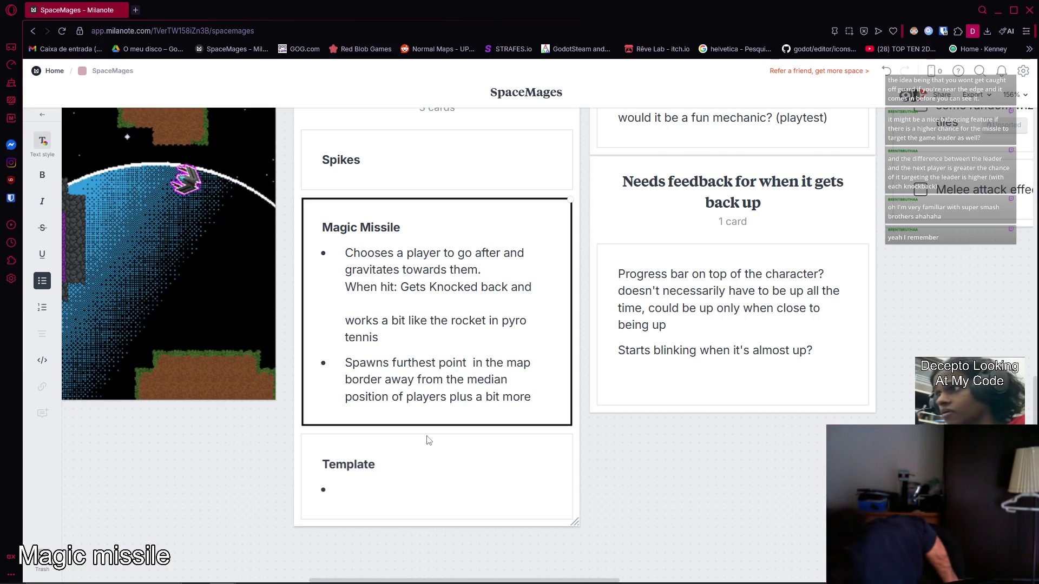
{"action": "left_click", "coordinate": [541, 287]}
{"action": "key", "text": "shift+Return"}
{"action": "type", "text": "CHOOSED"}
{"action": "key", "text": "BackSpace"}
{"action": "key", "text": "BackSpace"}
{"action": "key", "text": "BackSpace"}
{"action": "type", "text": "chooses a "}
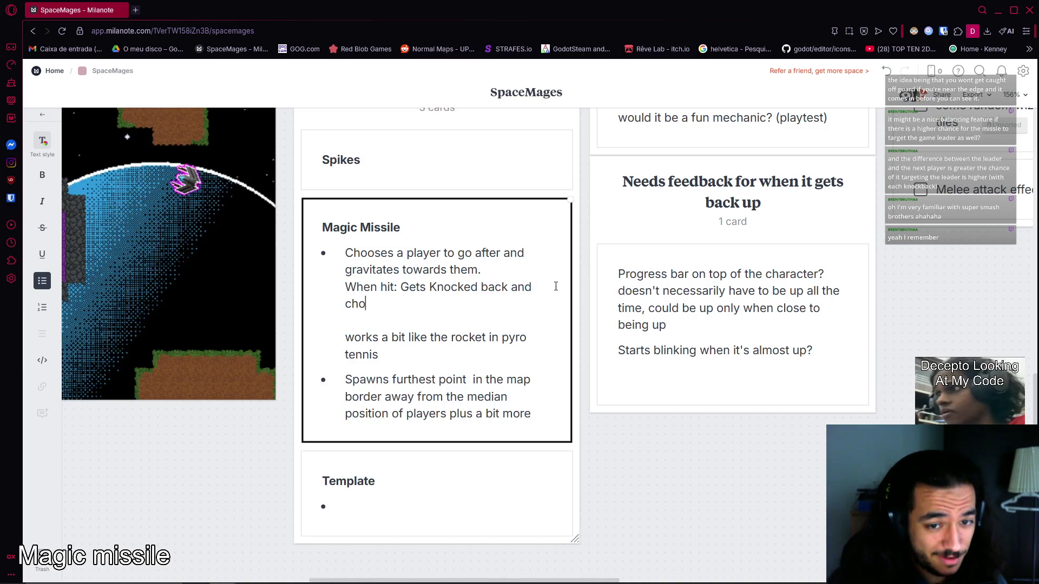
{"action": "type", "text": "new p"}
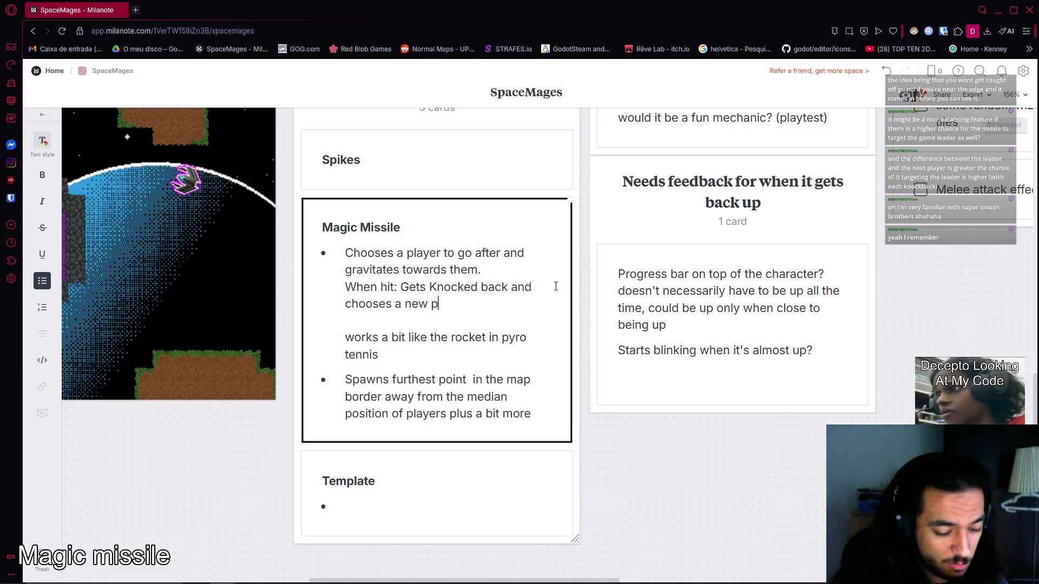
{"action": "type", "text": "layer to go after"}
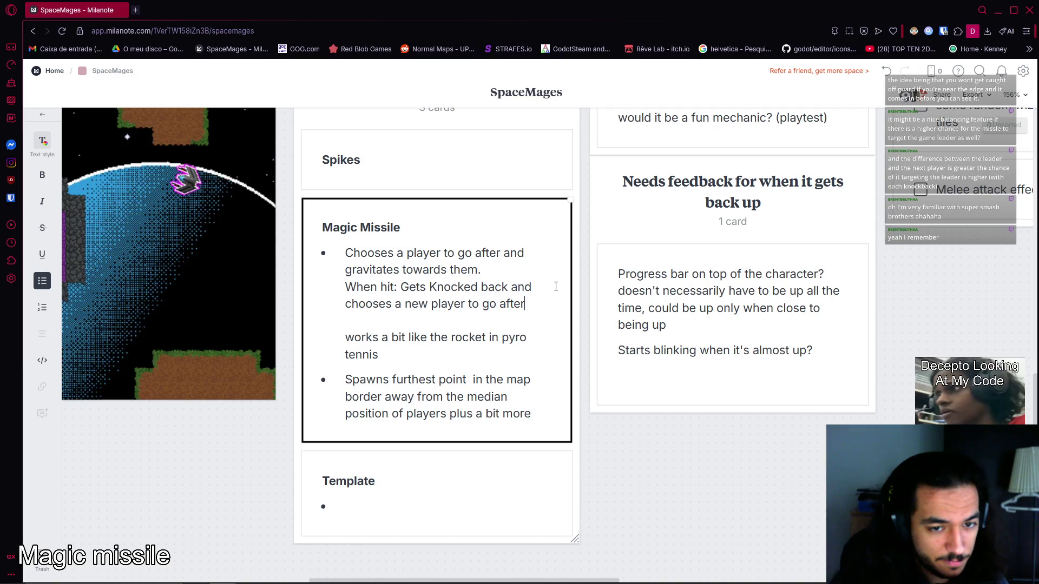
{"action": "type", "text": "()"}
Follow it with '(read Handicap setting)', fixing the typo in 'setting'.
{"action": "key", "text": "BackSpace"}
{"action": "key", "text": "BackSpace"}
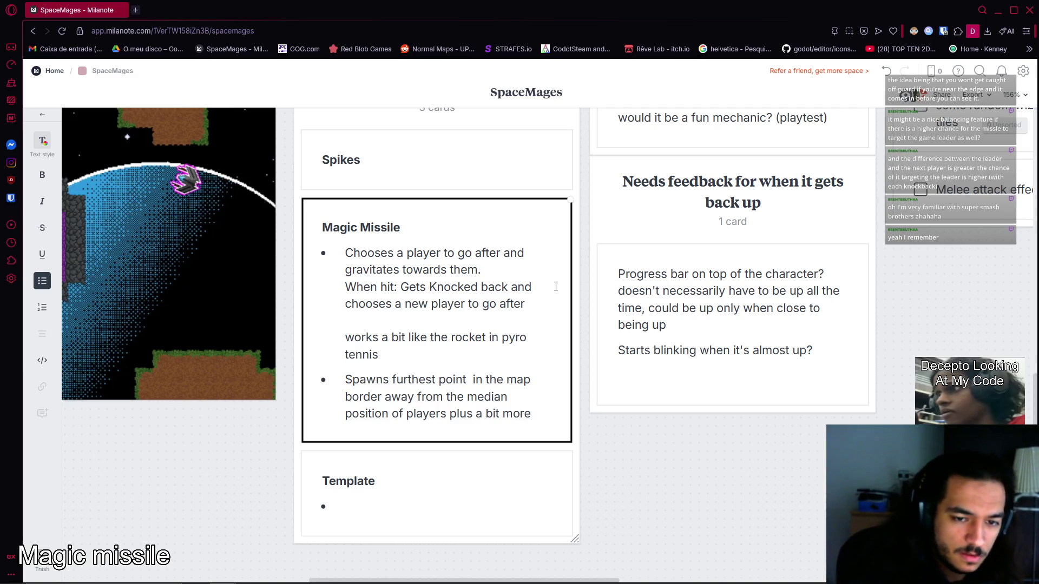
{"action": "key", "text": "Return"}
{"action": "key", "text": "BackSpace"}
{"action": "type", "text": "(read"}
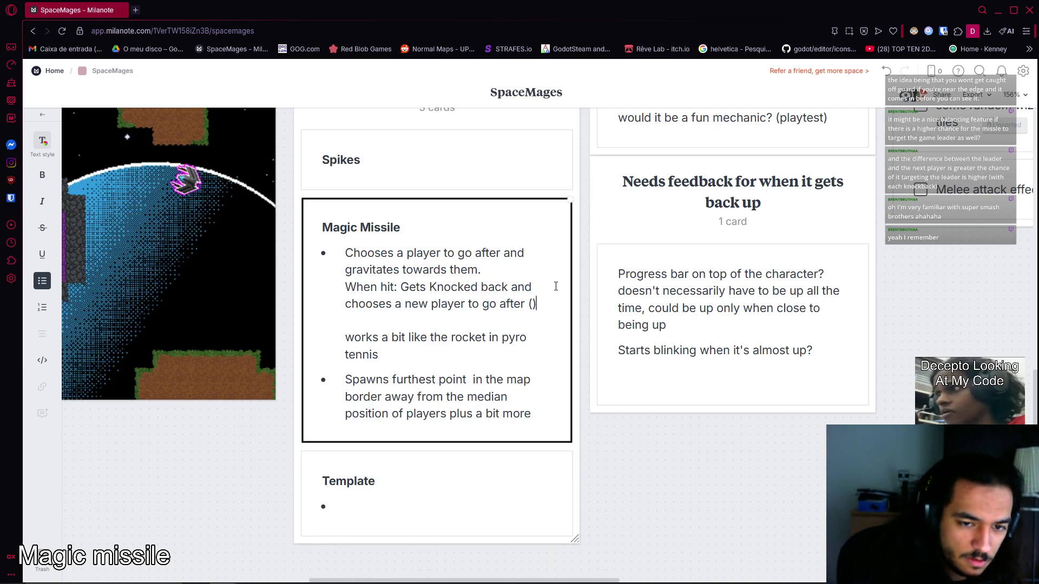
{"action": "type", "text": " Handi"}
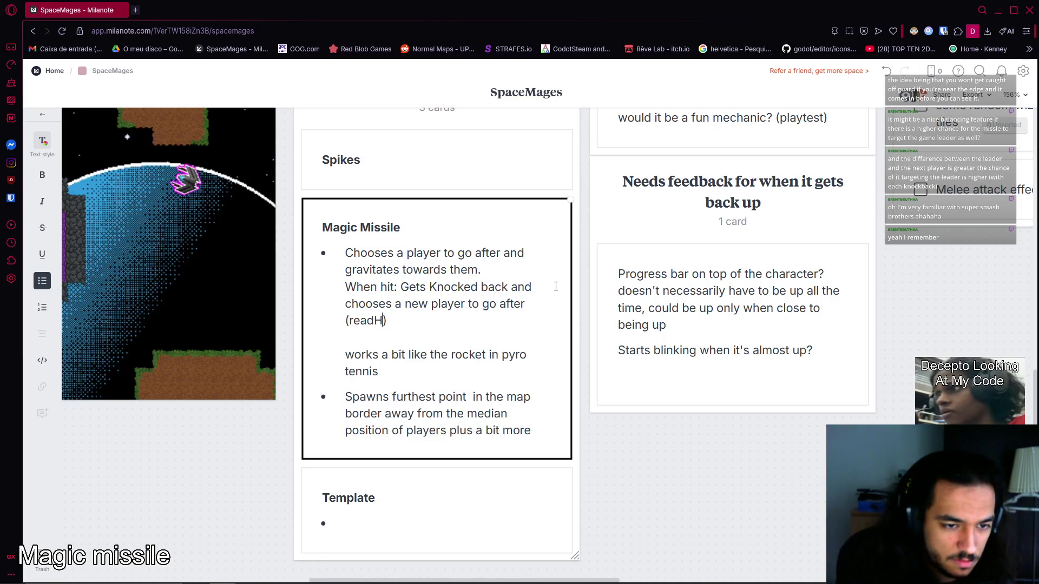
{"action": "type", "text": "cap"}
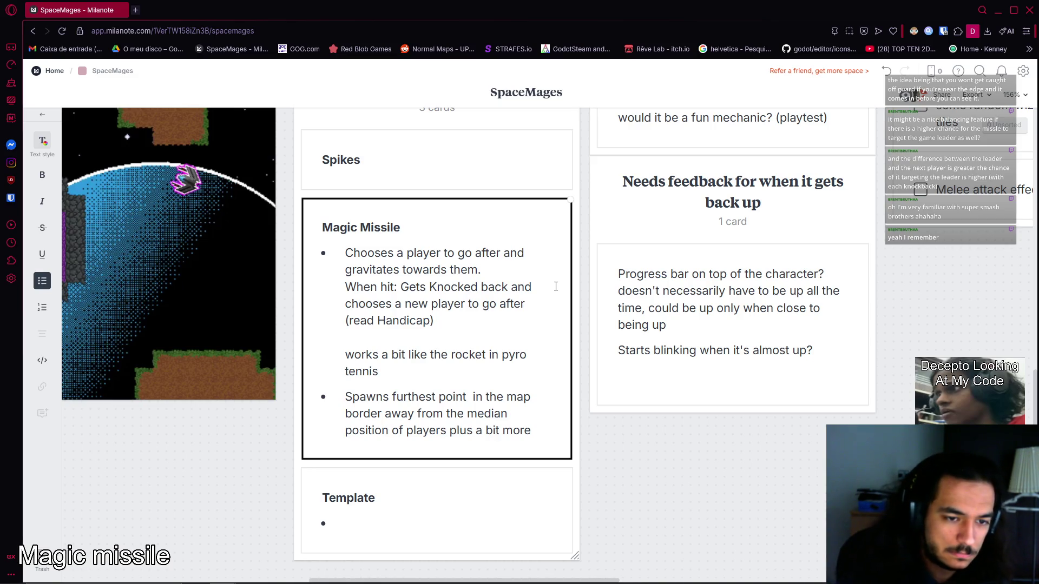
{"action": "type", "text": " setrt"}
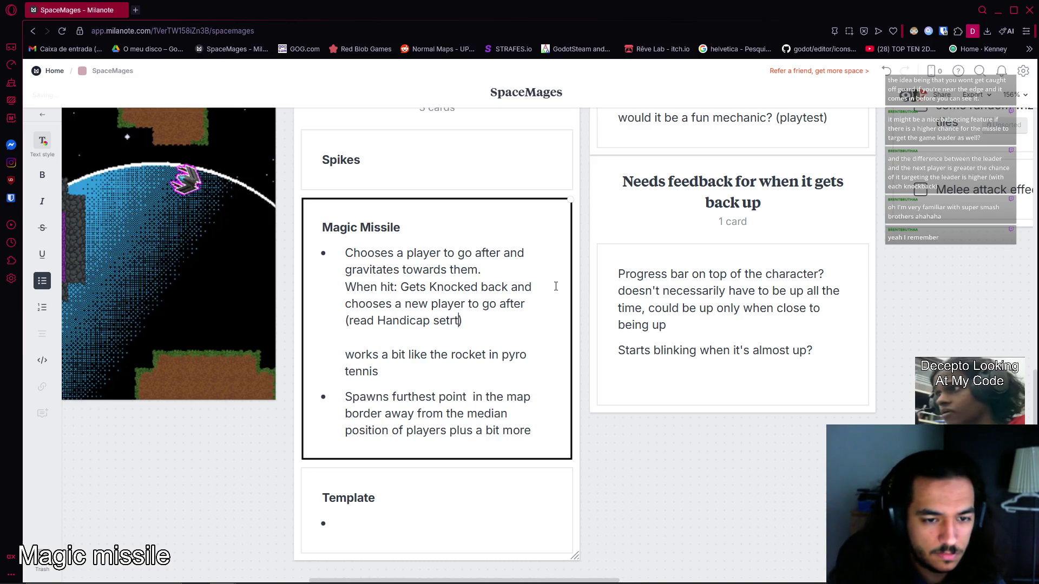
{"action": "key", "text": "BackSpace"}
{"action": "type", "text": "ting"}
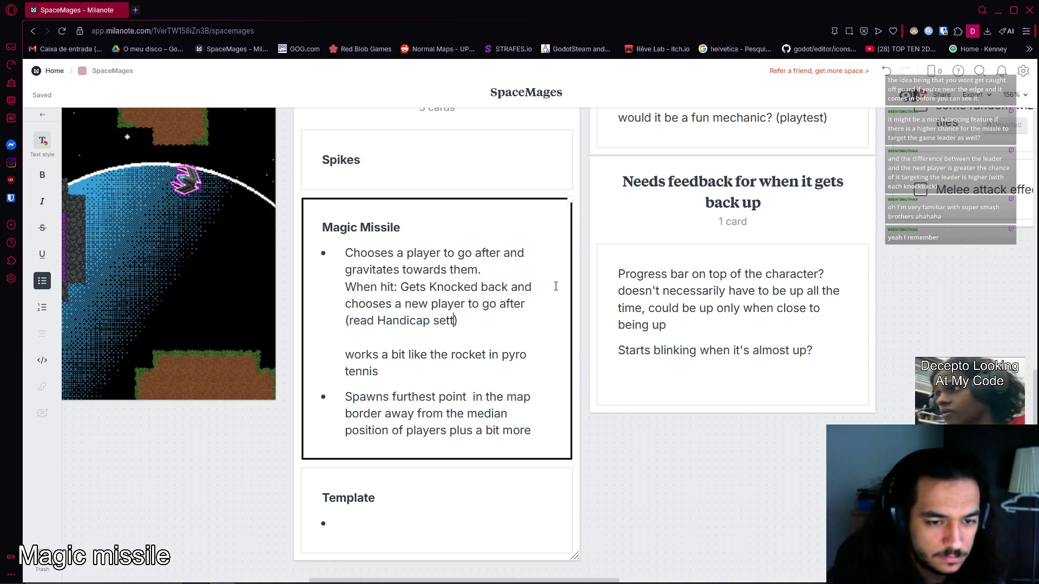
{"action": "key", "text": "ctrl+shift+Left"}
{"action": "key", "text": "ctrl+shift+Left"}
{"action": "key", "text": "Right"}
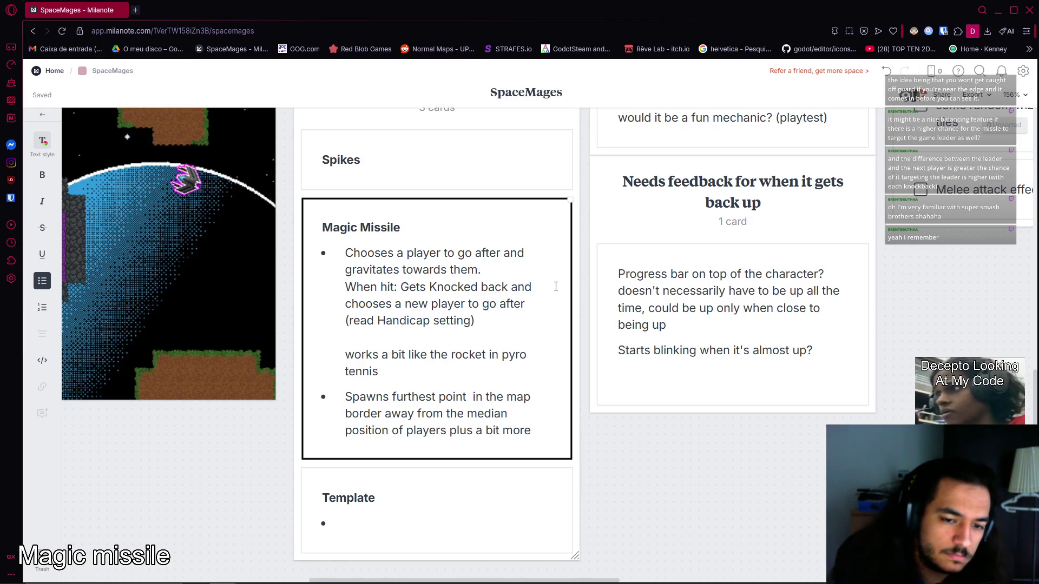
End the pyro tennis comparison with 'from TF2' and finish editing the card.
{"action": "left_click", "coordinate": [439, 374]}
{"action": "type", "text": "from"}
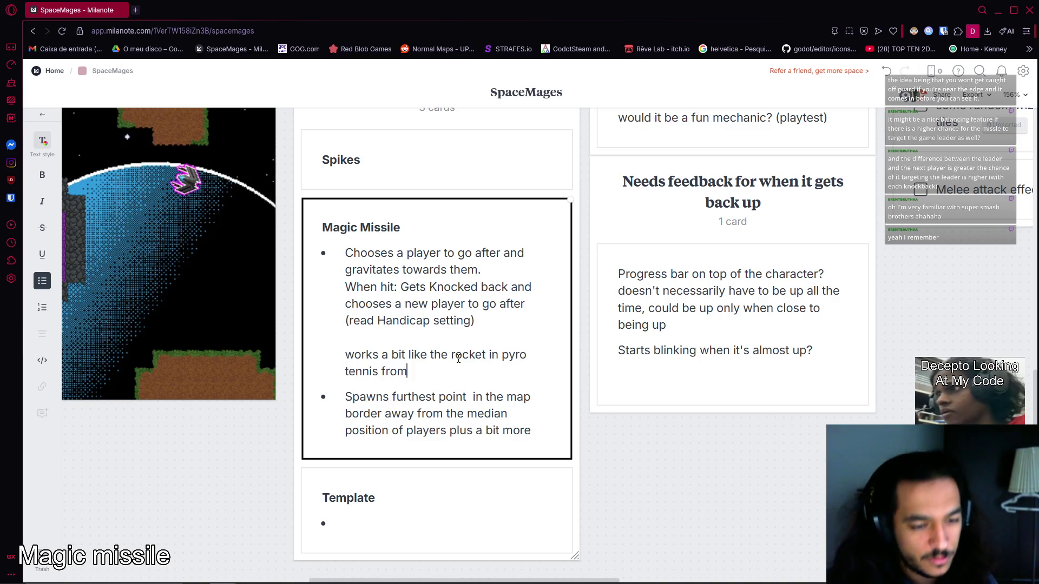
{"action": "type", "text": " TF2"}
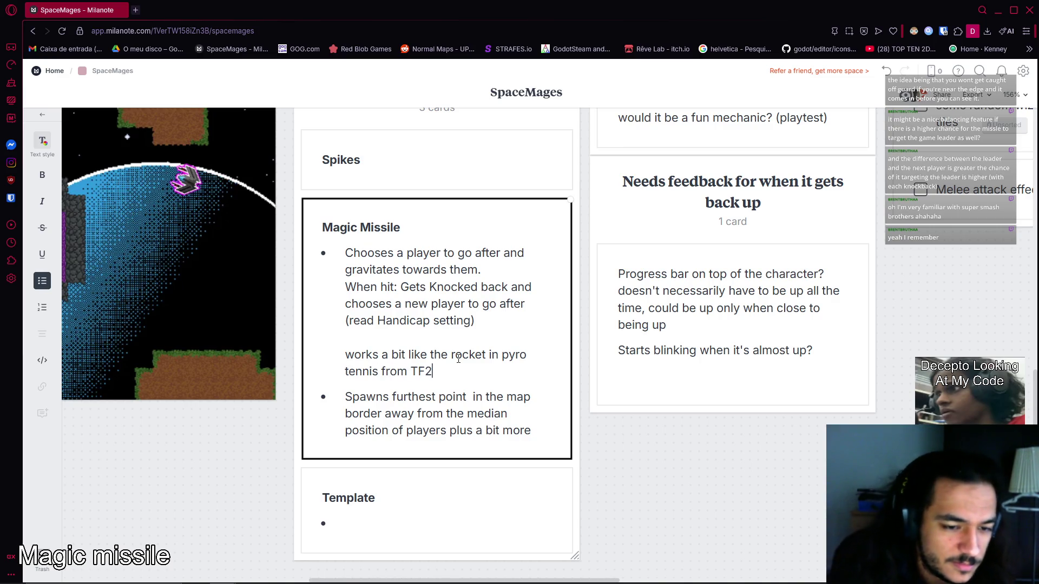
{"action": "left_click", "coordinate": [509, 415]}
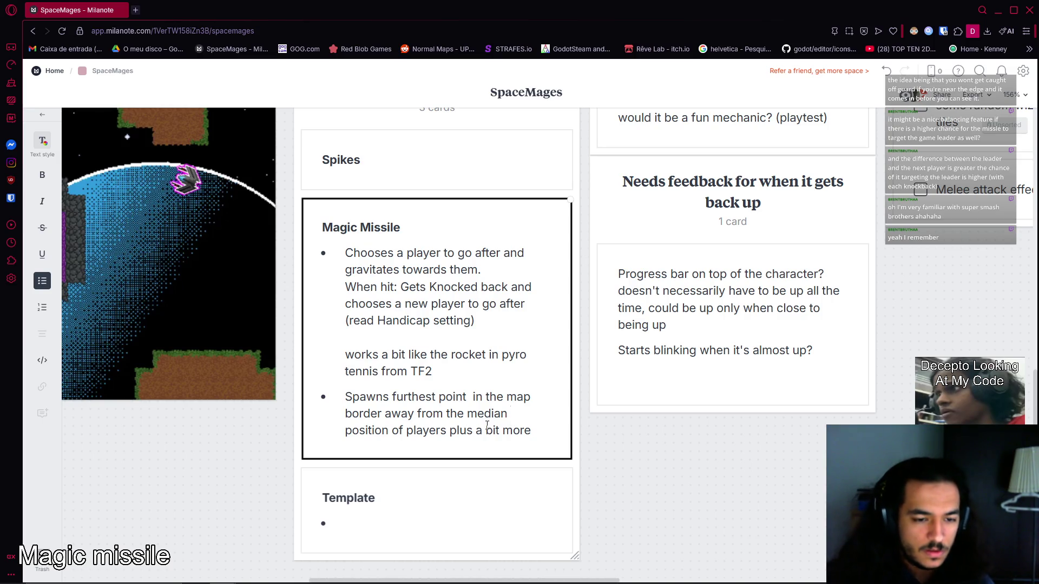
{"action": "left_click", "coordinate": [422, 530]}
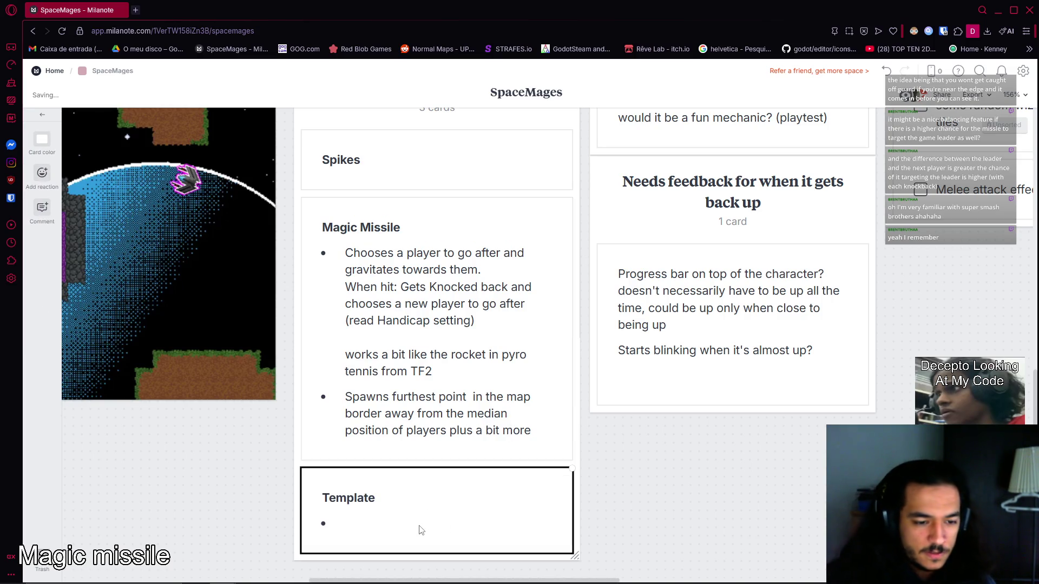
{"action": "key", "text": "alt+Tab"}
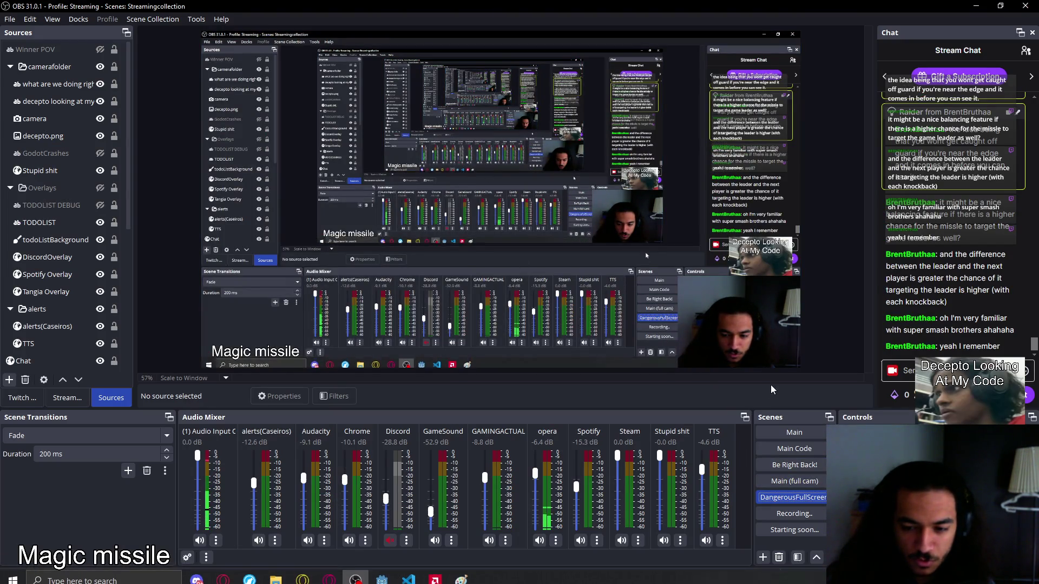
In the Scenes dock, select Main Code, then Be Right Back! to take the stream off the board.
{"action": "left_click", "coordinate": [769, 434]}
{"action": "left_click", "coordinate": [771, 466]}
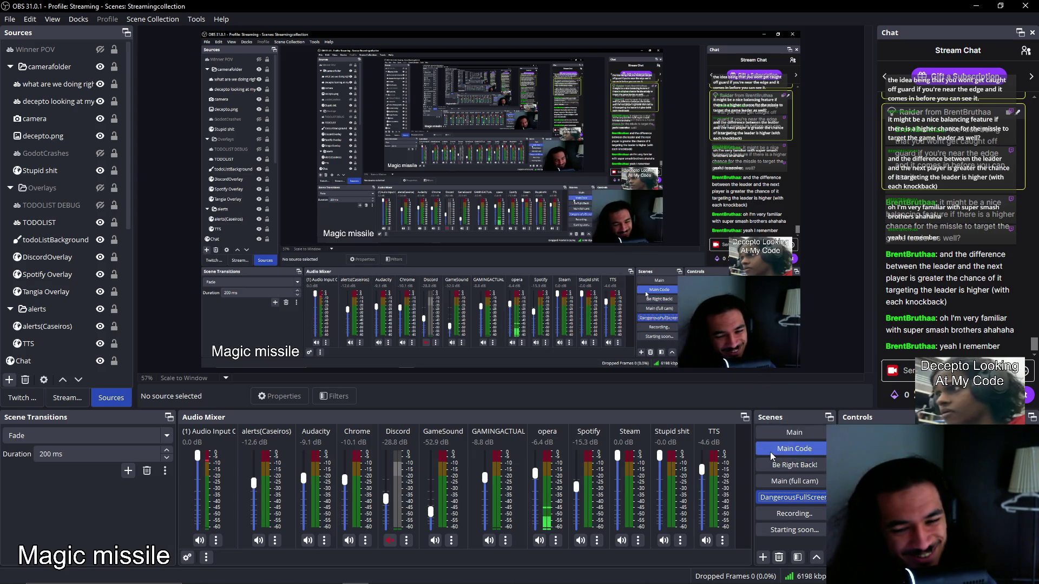
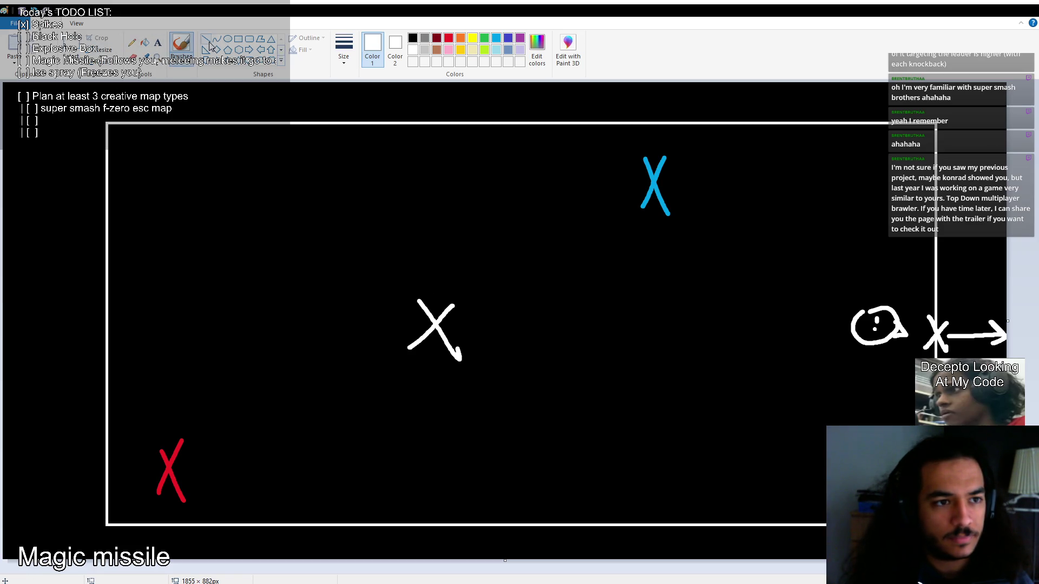
Replace the freehand stroke with a straight line from the centre X to the smiley, then add an arrowhead.
{"action": "left_click_drag", "start_coordinate": [457, 326], "coordinate": [797, 307]}
{"action": "key", "text": "ctrl+z"}
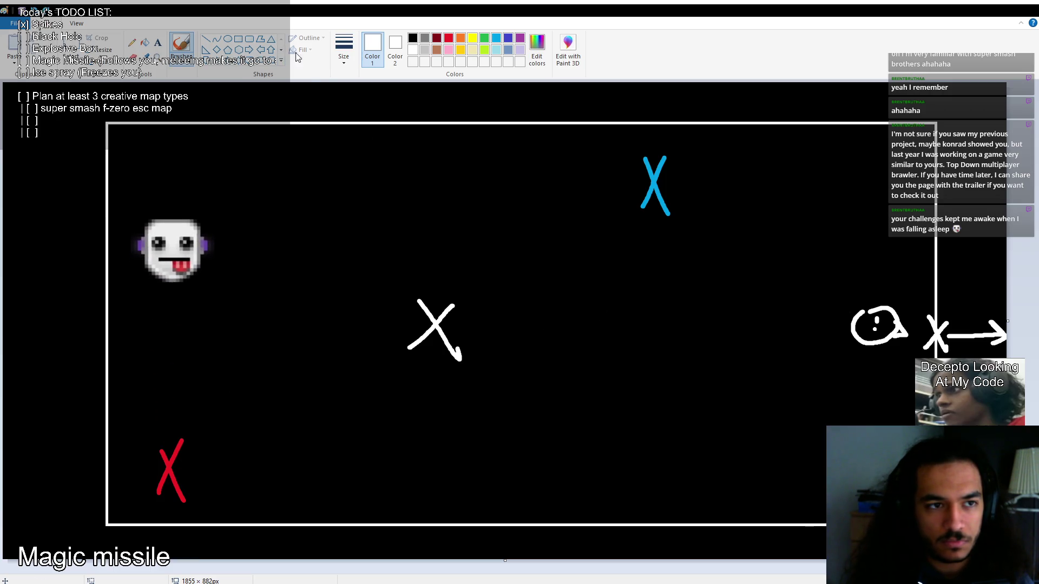
{"action": "left_click", "coordinate": [205, 39]}
{"action": "left_click_drag", "start_coordinate": [448, 327], "coordinate": [923, 336]}
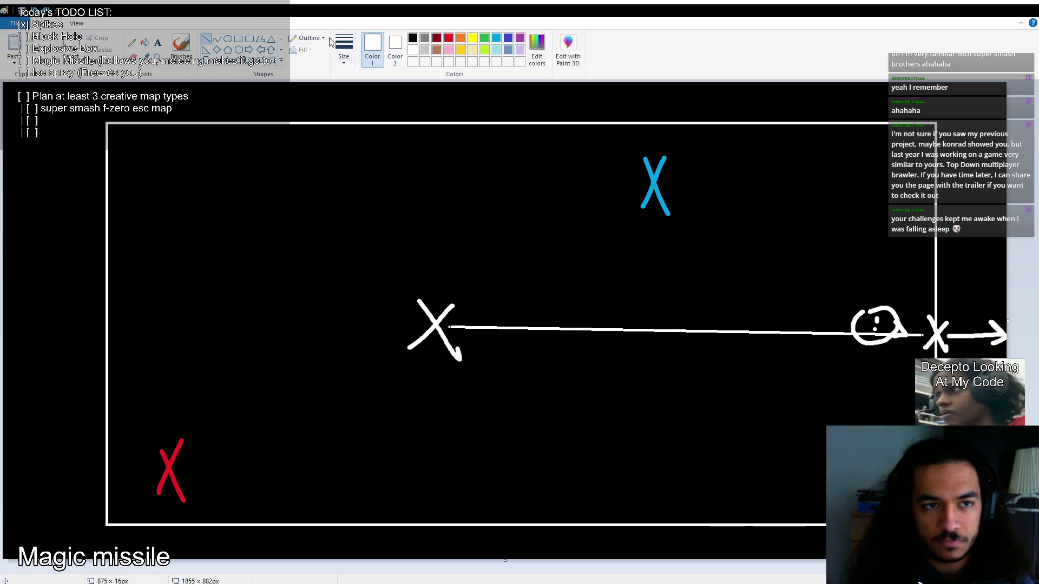
{"action": "left_click", "coordinate": [179, 48]}
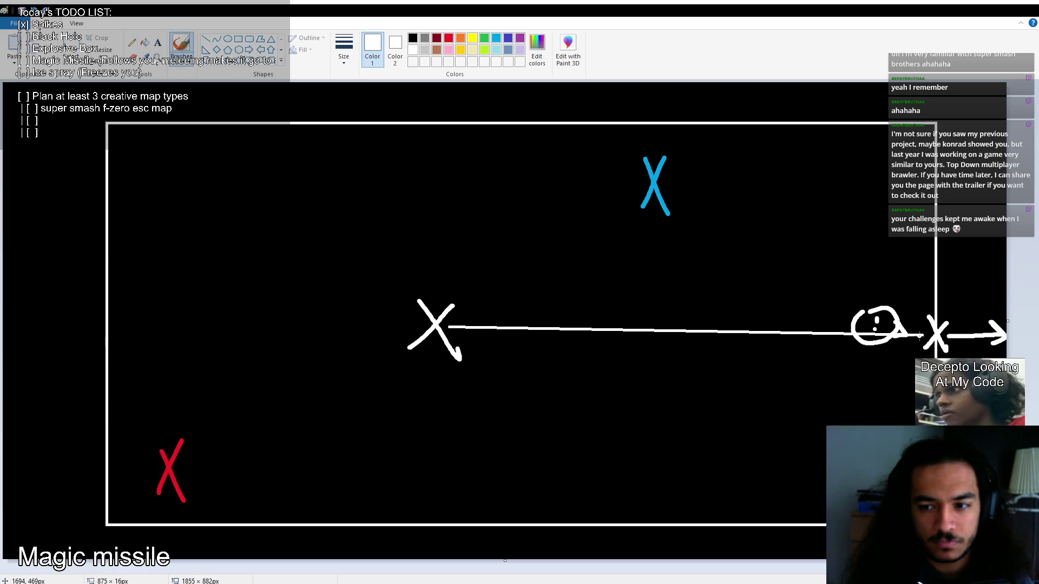
{"action": "mouse_move", "coordinate": [910, 323]}
{"action": "left_mouse_down"}
{"action": "mouse_move", "coordinate": [923, 336]}
{"action": "mouse_move", "coordinate": [908, 347]}
{"action": "left_mouse_up"}
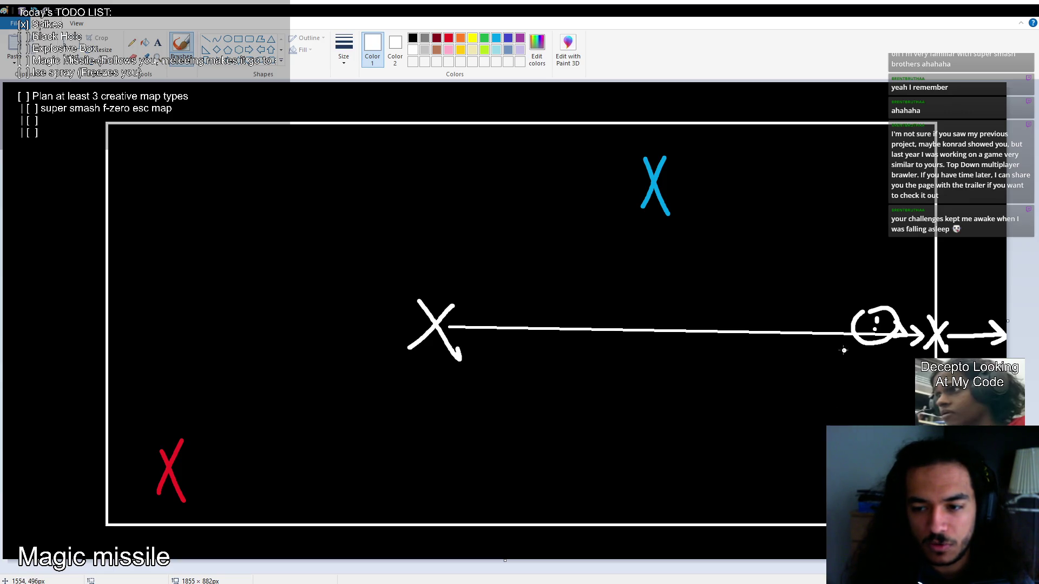
Select most of the map area, cancel the selection, and switch to the Godot editor.
{"action": "left_click", "coordinate": [71, 54]}
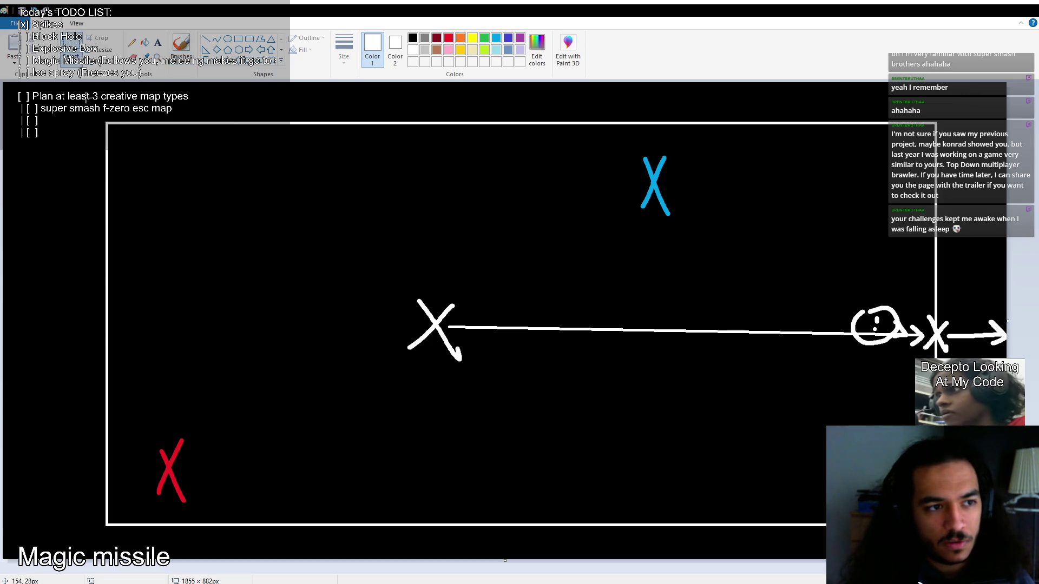
{"action": "mouse_move", "coordinate": [65, 82]}
{"action": "left_mouse_down"}
{"action": "mouse_move", "coordinate": [134, 104]}
{"action": "mouse_move", "coordinate": [920, 487]}
{"action": "mouse_move", "coordinate": [1006, 560]}
{"action": "left_mouse_up"}
{"action": "key", "text": "Escape"}
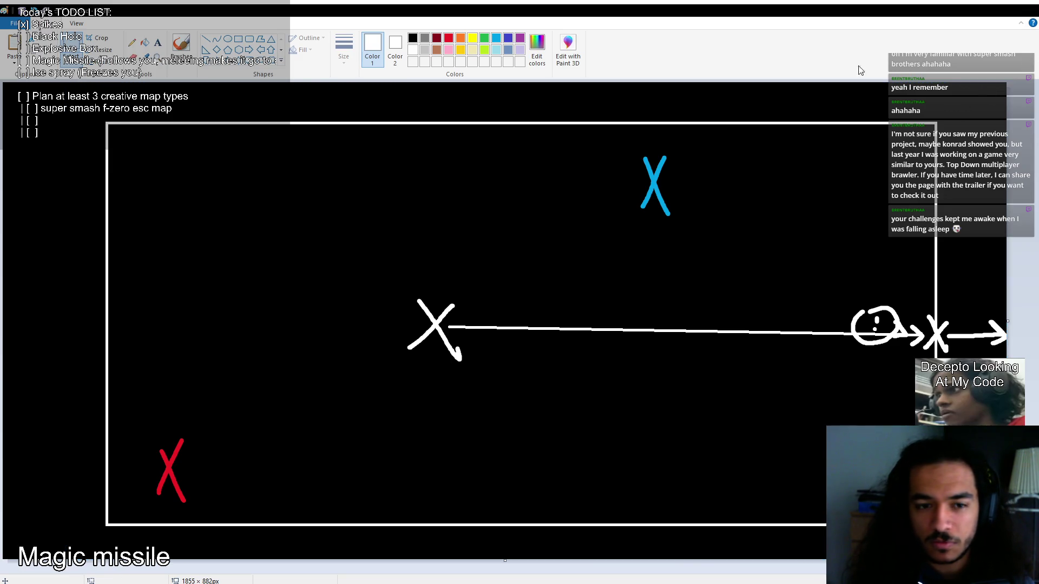
{"action": "key", "text": "alt+Tab"}
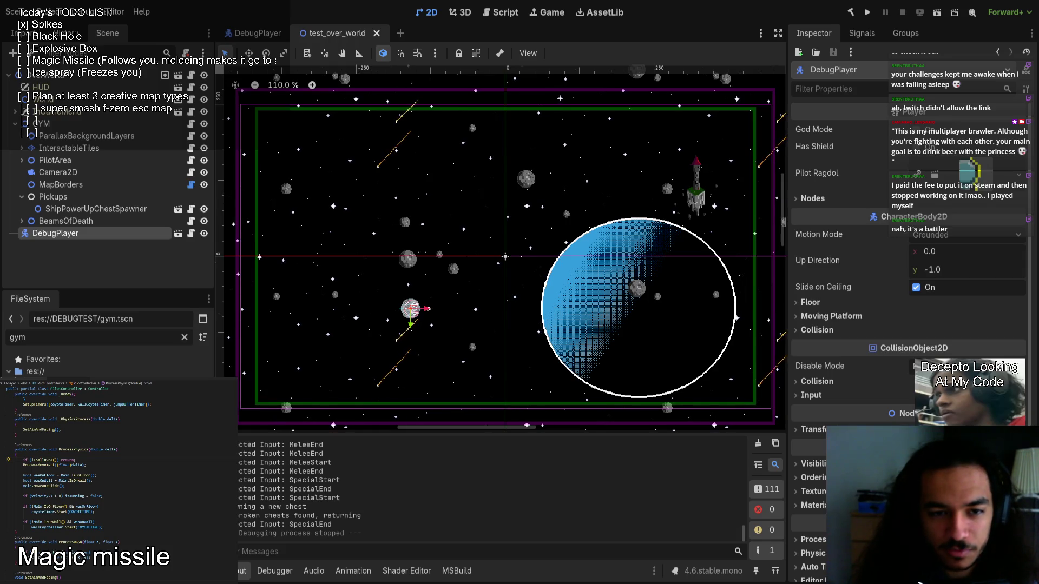
Bring the Steam store page for Thirsty Princess to the front.
{"action": "key", "text": "alt+Tab"}
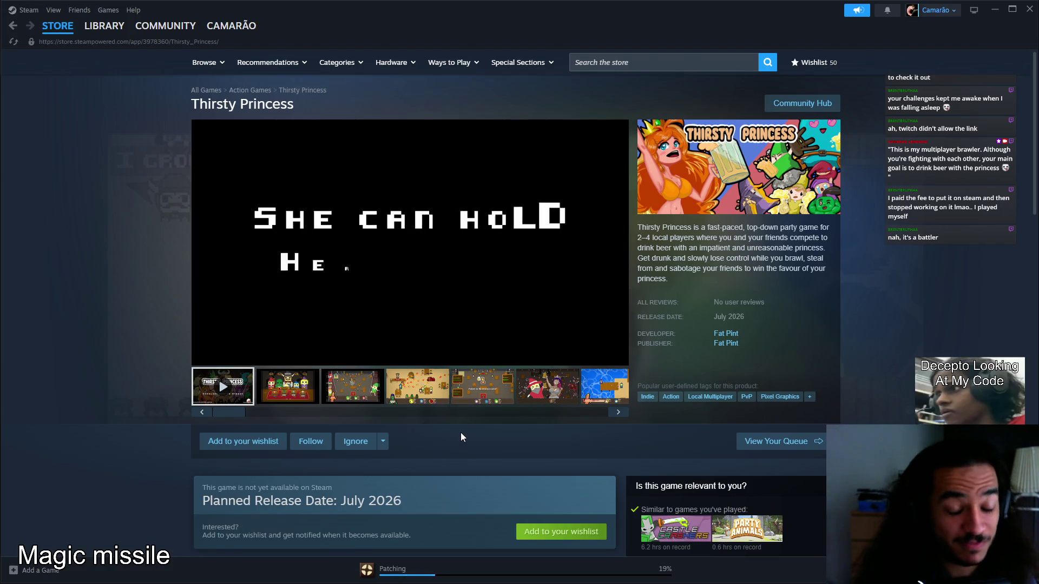
Scroll the Thirsty Princess store page, highlight the July 2026 release date, and switch to OBS Studio.
{"action": "scroll", "coordinate": [459, 429], "scroll_direction": "down", "scroll_amount": 2}
{"action": "scroll", "coordinate": [460, 427], "scroll_direction": "up", "scroll_amount": 2}
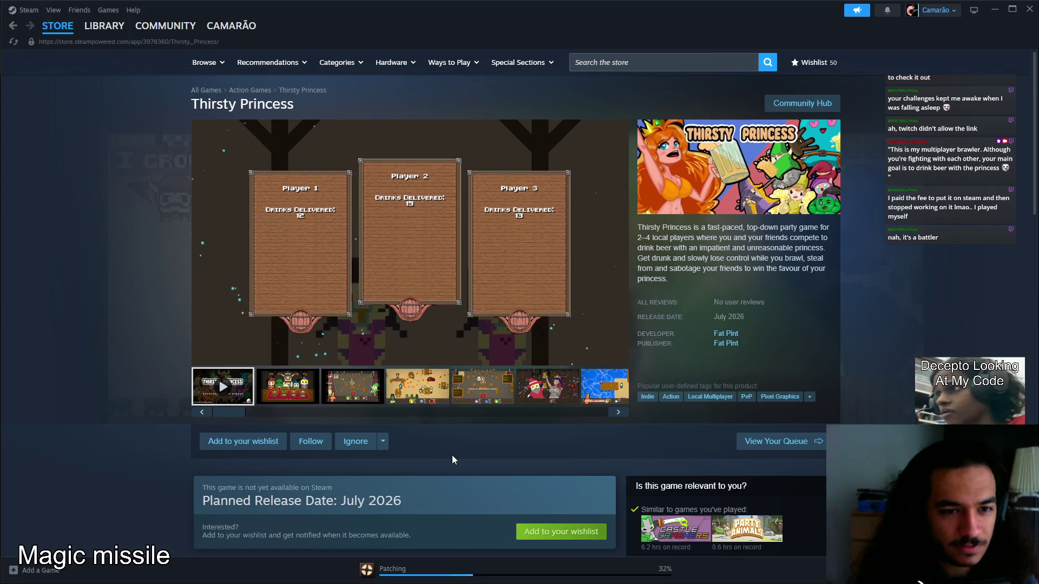
{"action": "scroll", "coordinate": [470, 449], "scroll_direction": "down", "scroll_amount": 12}
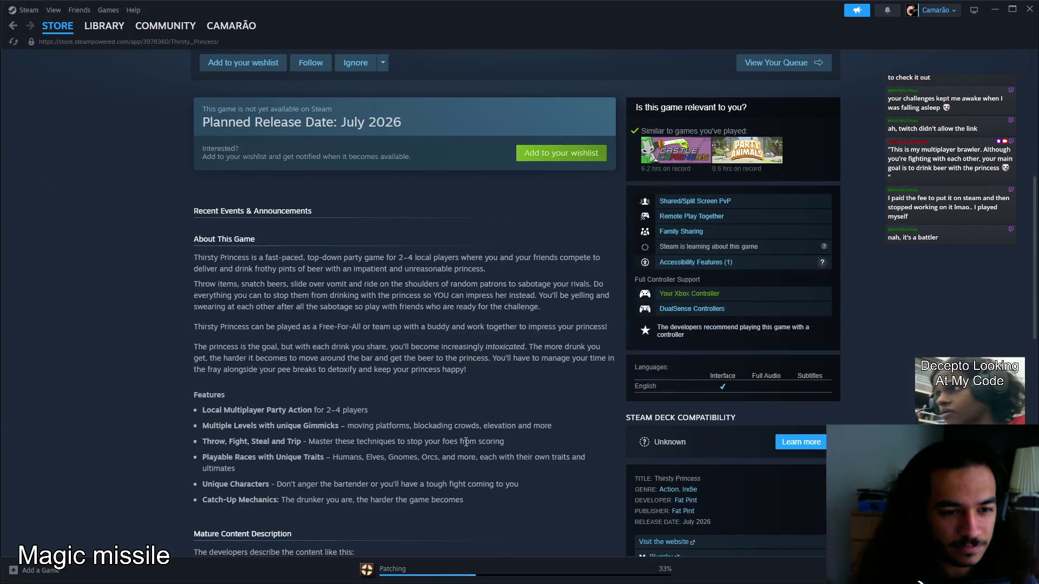
{"action": "scroll", "coordinate": [463, 443], "scroll_direction": "down", "scroll_amount": 5}
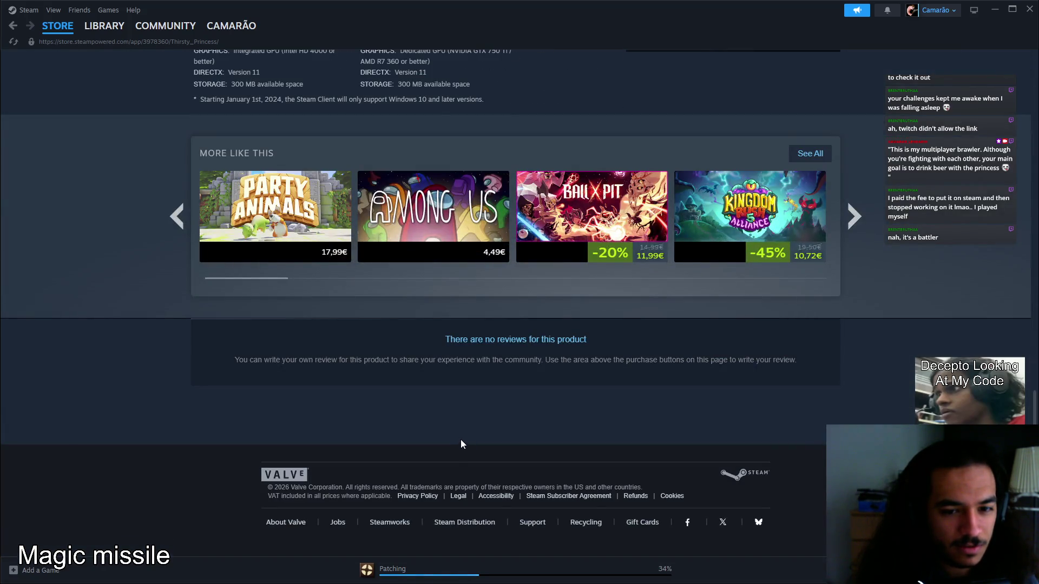
{"action": "scroll", "coordinate": [460, 439], "scroll_direction": "up", "scroll_amount": 6}
{"action": "scroll", "coordinate": [459, 441], "scroll_direction": "up", "scroll_amount": 12}
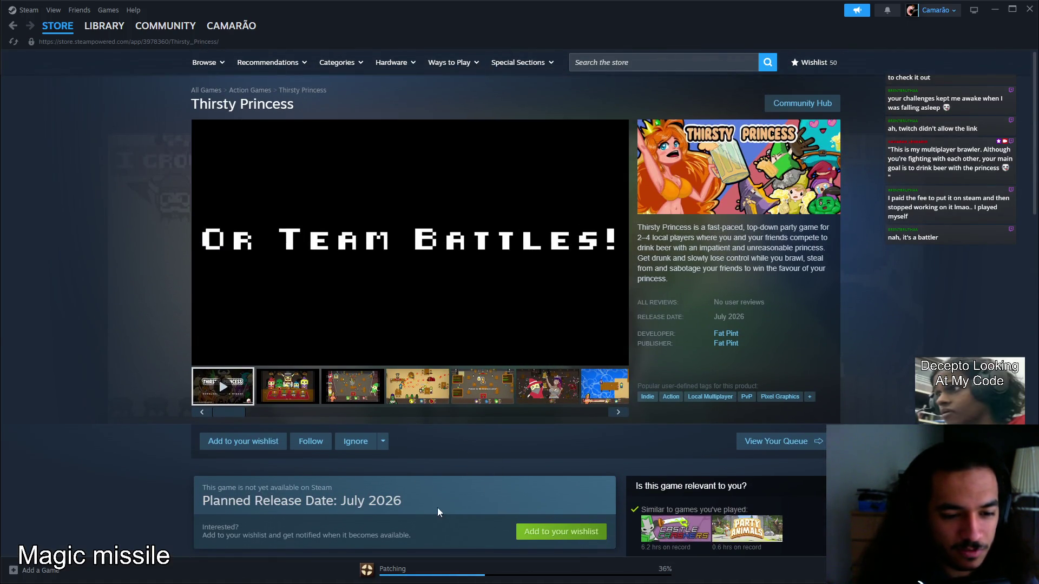
{"action": "mouse_move", "coordinate": [403, 502]}
{"action": "left_mouse_down"}
{"action": "mouse_move", "coordinate": [202, 501]}
{"action": "mouse_move", "coordinate": [342, 498]}
{"action": "left_mouse_up"}
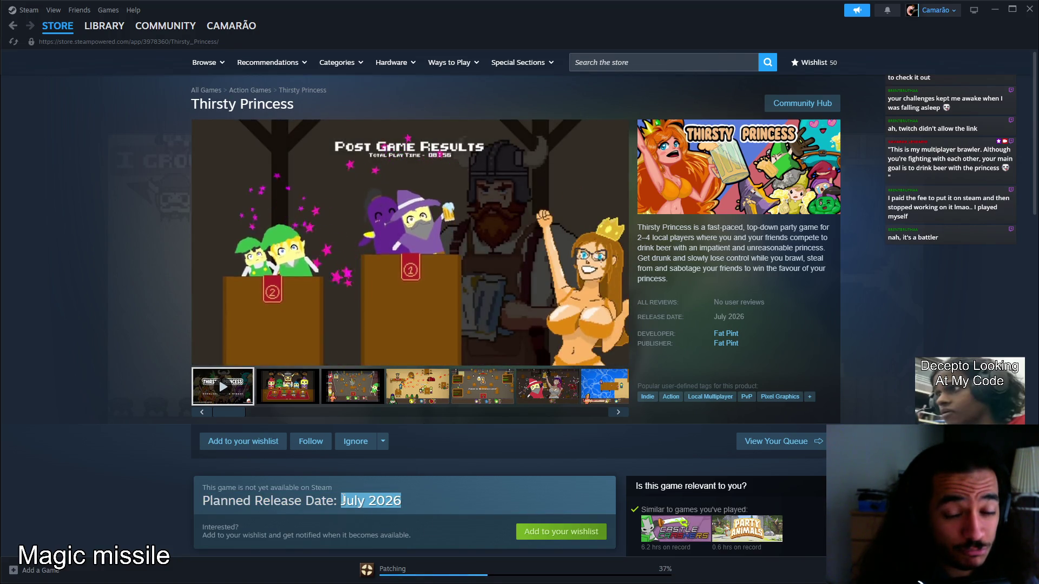
{"action": "key", "text": "alt+Tab"}
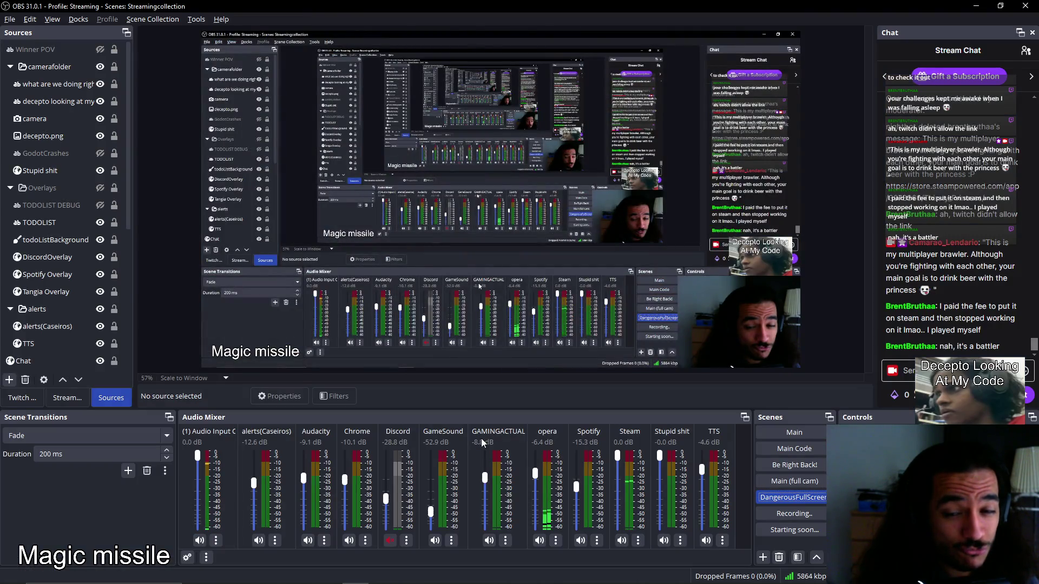
Switch the OBS stream output back to the Main scene.
{"action": "left_click", "coordinate": [777, 433]}
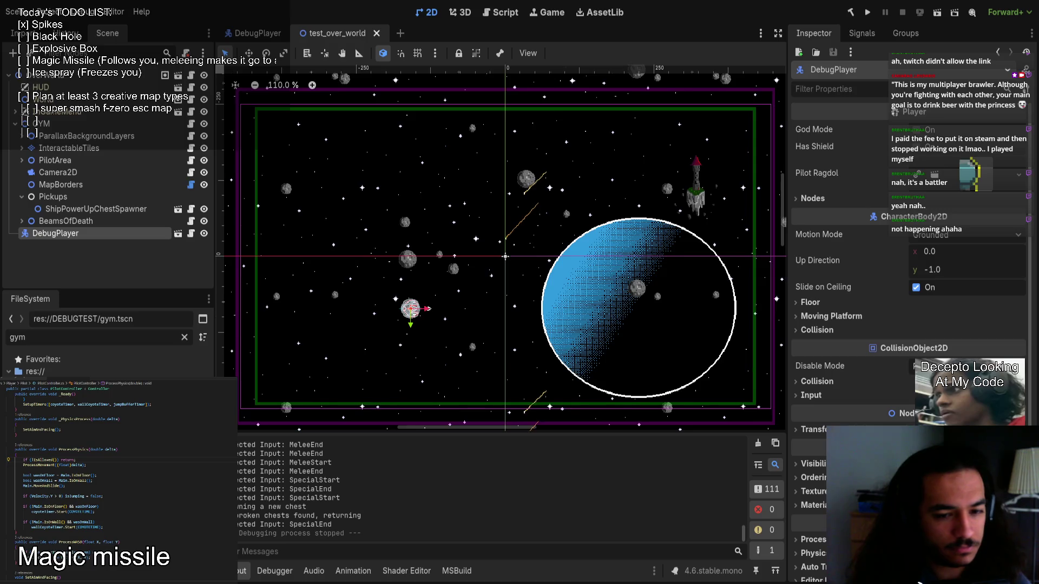
{"action": "type", "text": "WQo"}
{"action": "key", "text": "BackSpace"}
{"action": "key", "text": "BackSpace"}
{"action": "type", "text": "orking on;"}
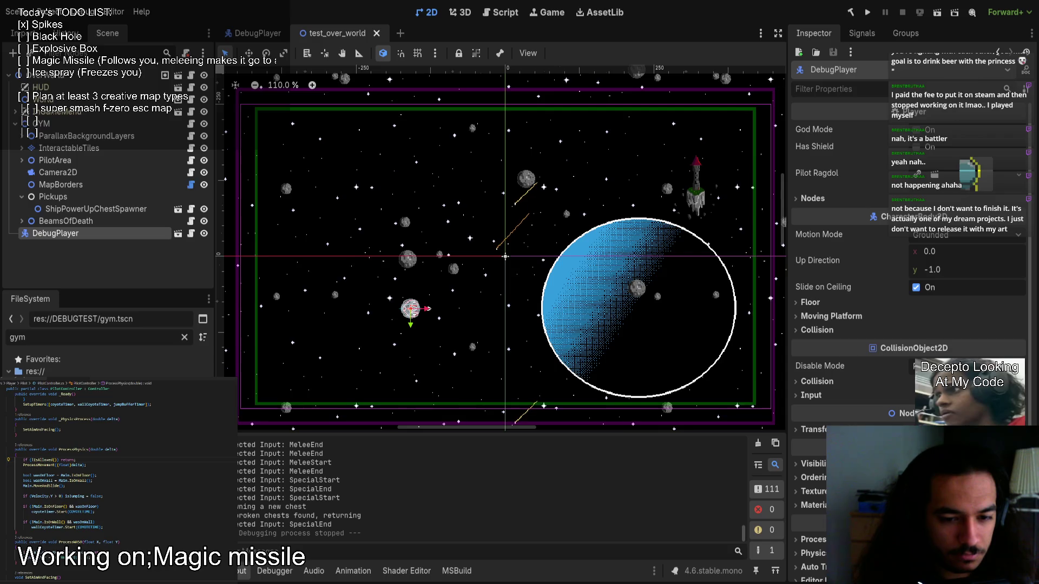
{"action": "key", "text": "BackSpace"}
{"action": "type", "text": ": thinking"}
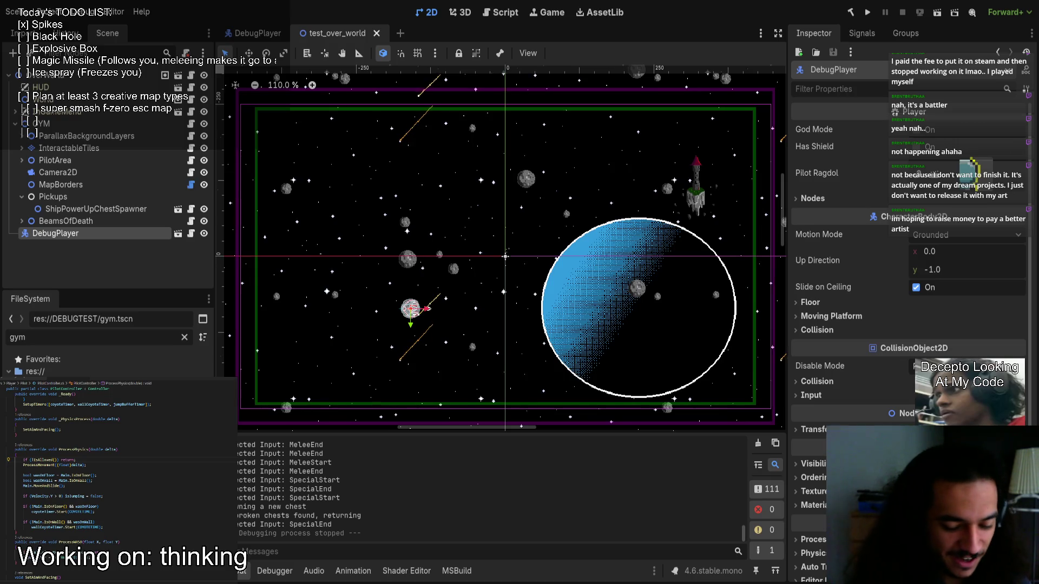
{"action": "key", "text": "ctrl+a"}
{"action": "type", "text": "D"}
{"action": "key", "text": "BackSpace"}
{"action": "type", "text": "çajsdhfasdoçfjadsflçjh"}
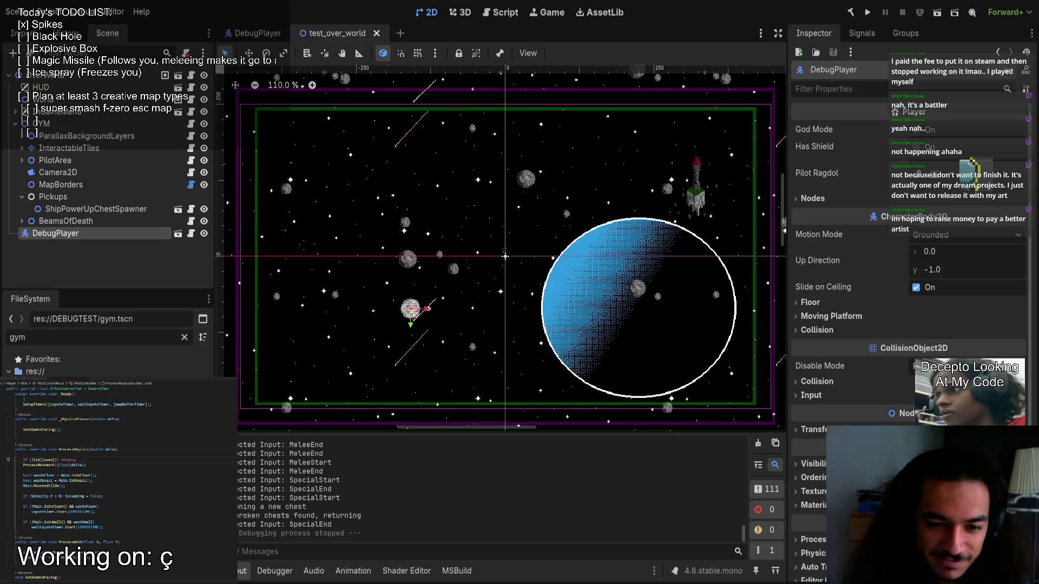
{"action": "key", "text": "ctrl+a"}
{"action": "key", "text": "BackSpace"}
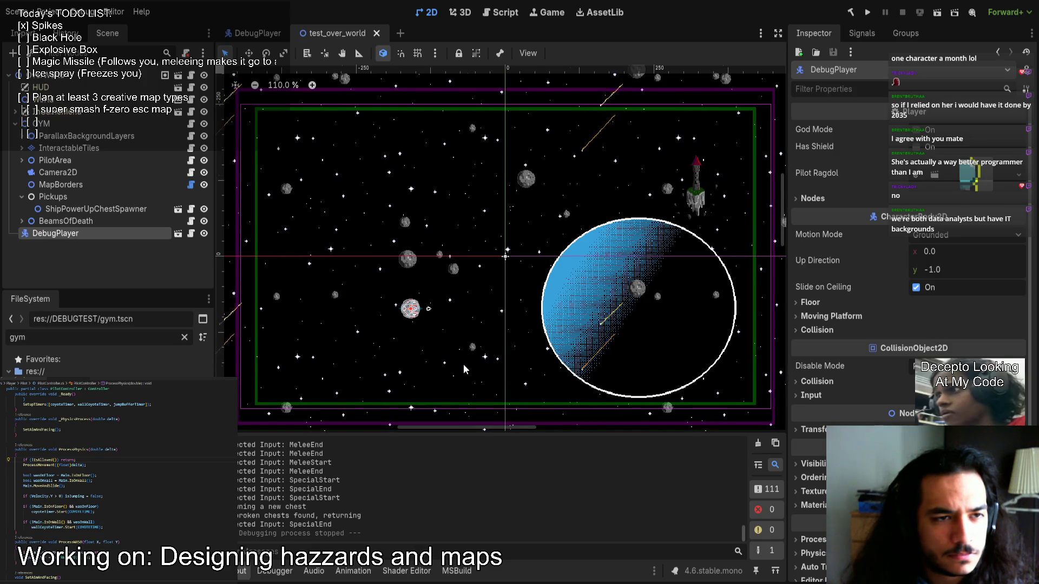
Move DebugPlayer to (-190, 116), save test_over_world, then save the DebugPlayer scene.
{"action": "mouse_move", "coordinate": [437, 287]}
{"action": "left_mouse_down"}
{"action": "mouse_move", "coordinate": [407, 295]}
{"action": "mouse_move", "coordinate": [418, 306]}
{"action": "left_mouse_up"}
{"action": "key", "text": "ctrl+s"}
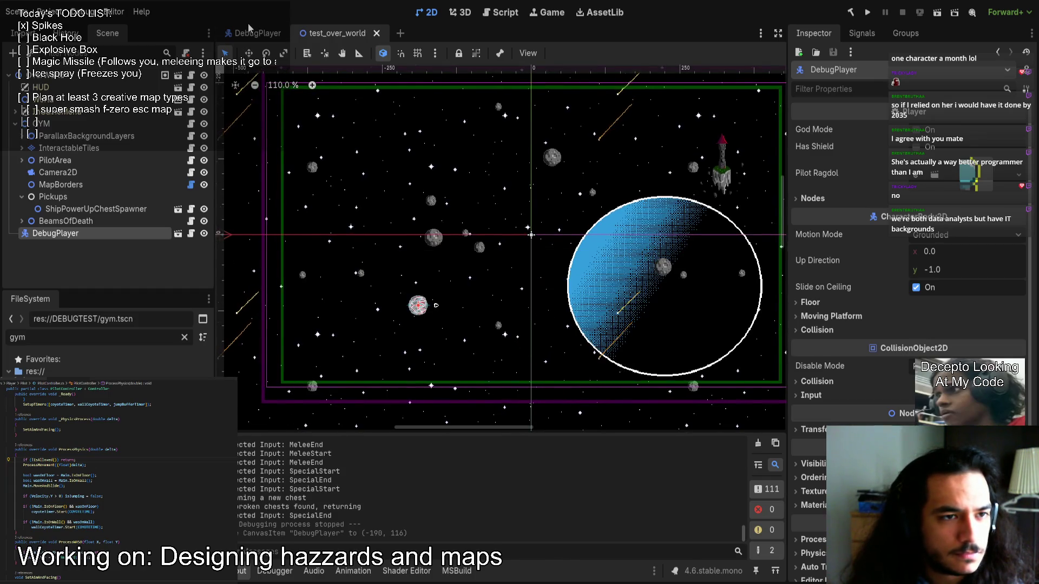
{"action": "left_click", "coordinate": [250, 31]}
{"action": "key", "text": "ctrl+s"}
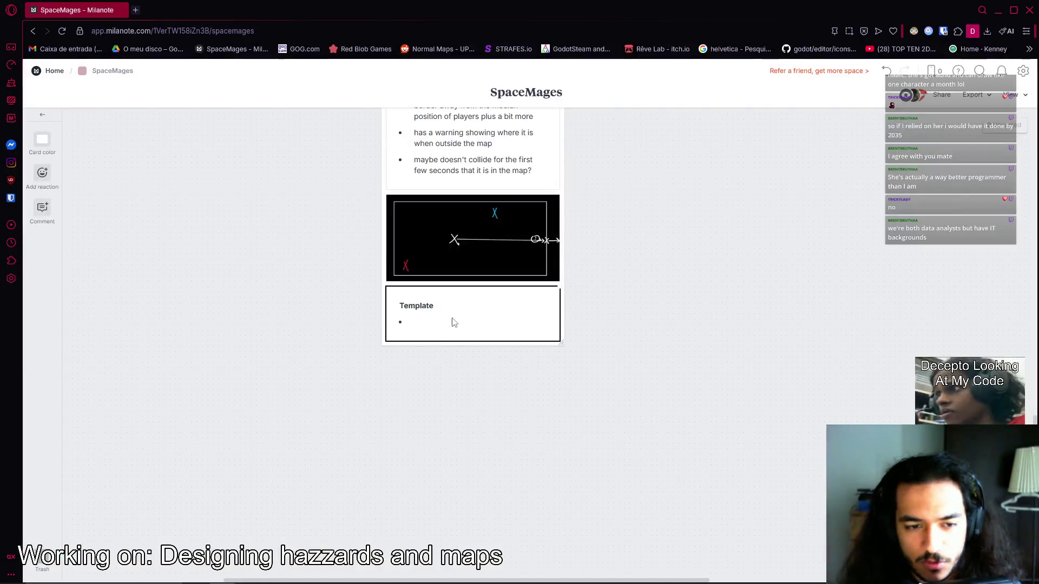
{"action": "left_click", "coordinate": [440, 307]}
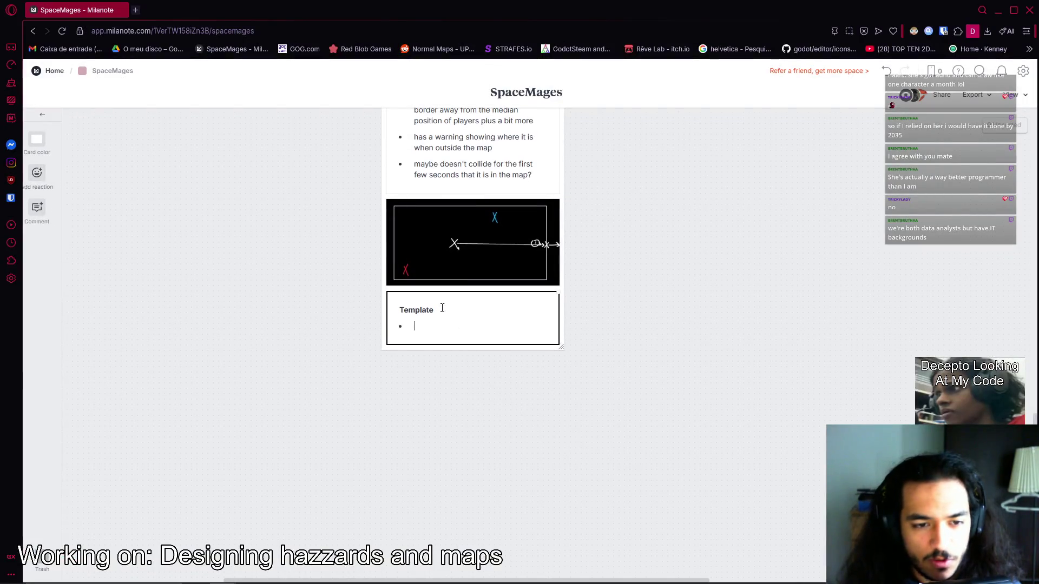
Replace the card's Template heading with 'Explosive Box'.
{"action": "key", "text": "shift+Home"}
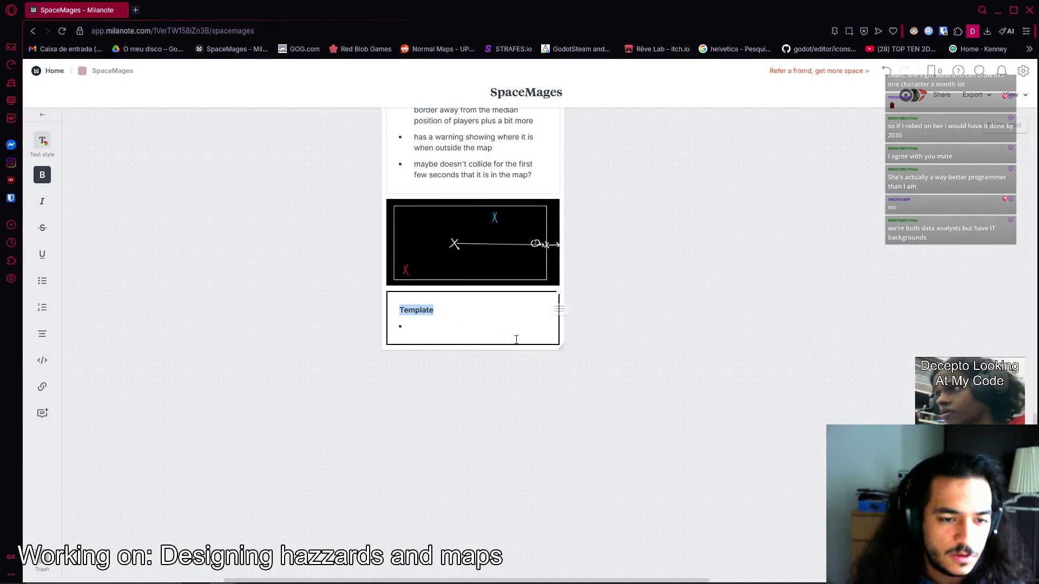
{"action": "type", "text": "Explosive HB"}
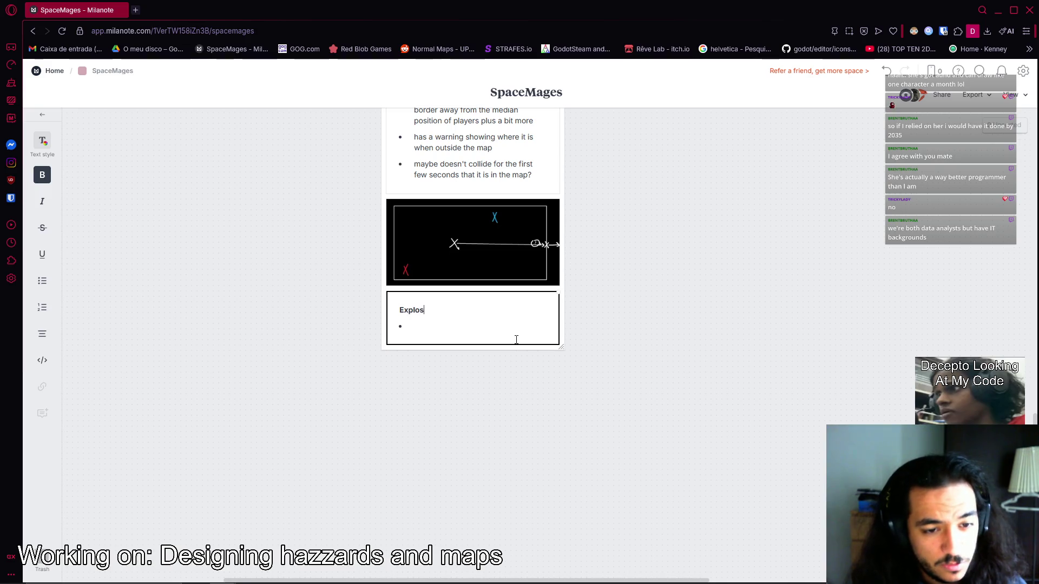
{"action": "key", "text": "BackSpace"}
{"action": "key", "text": "BackSpace"}
{"action": "type", "text": "Box"}
Check the Explosive Box heading and keep its empty bullet line, then stop editing the card.
{"action": "key", "text": "shift+Home"}
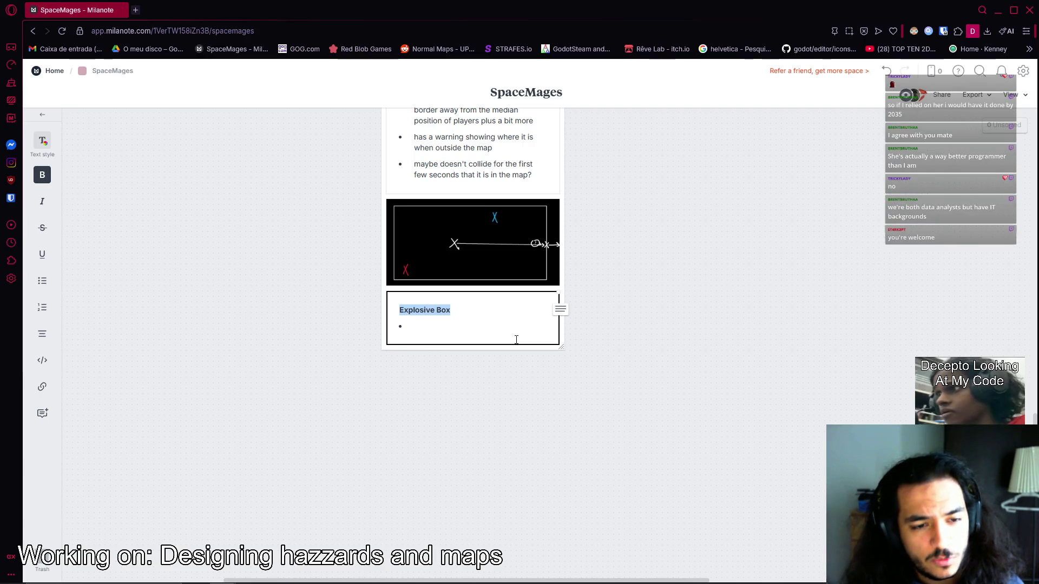
{"action": "key", "text": "Down"}
{"action": "key", "text": "Up"}
{"action": "key", "text": "ctrl+shift+Right"}
{"action": "key", "text": "ctrl+shift+Right"}
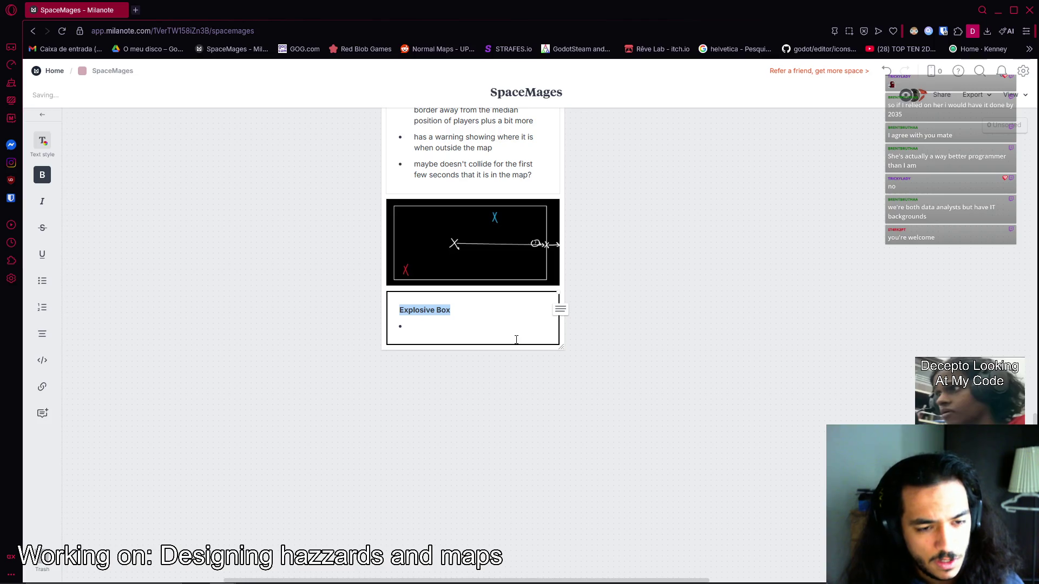
{"action": "key", "text": "Down"}
{"action": "key", "text": "Up"}
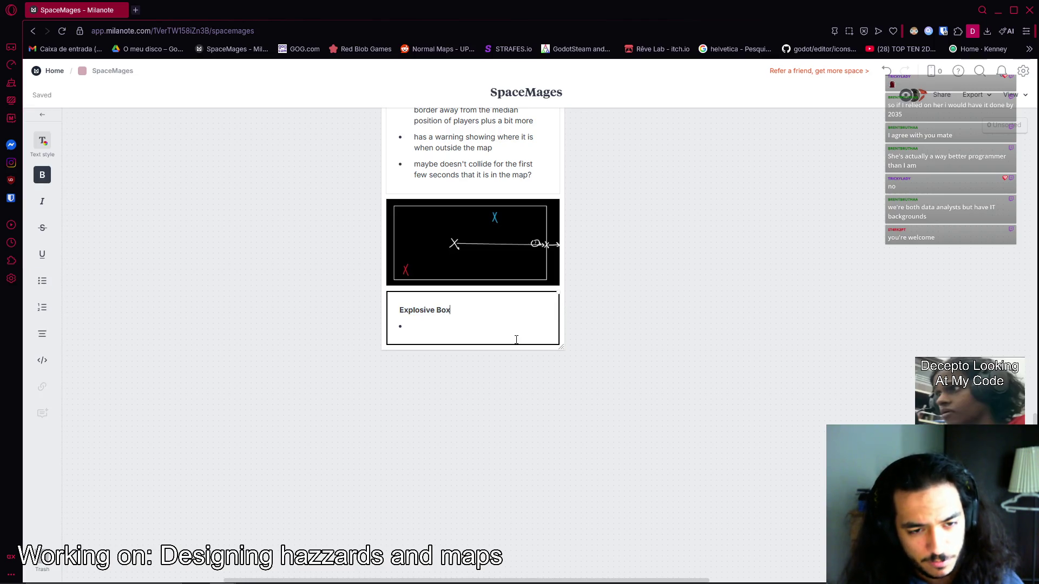
{"action": "key", "text": "ctrl+shift+Left"}
{"action": "key", "text": "ctrl+shift+Left"}
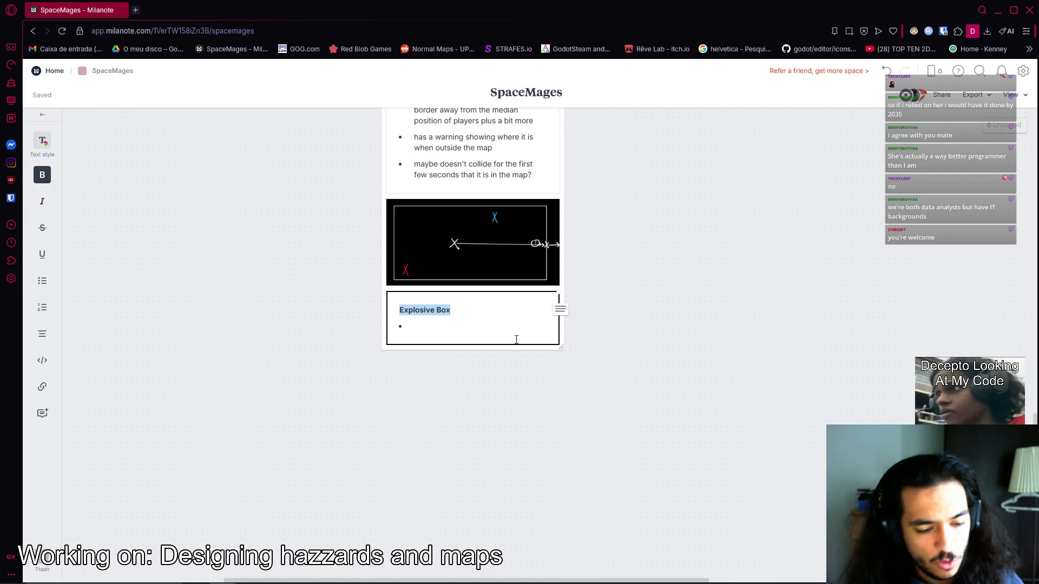
{"action": "key", "text": "Down"}
{"action": "key", "text": "BackSpace"}
{"action": "key", "text": "ctrl+z"}
{"action": "key", "text": "Escape"}
Duplicate the Explosive Box card.
{"action": "left_click", "coordinate": [492, 314]}
{"action": "key", "text": "ctrl+d"}
{"action": "key", "text": "ctrl+d"}
{"action": "left_click", "coordinate": [465, 401]}
Rename the bottom copy to 'Template' with an empty '-' bullet, then switch to OBS Studio.
{"action": "double_click", "coordinate": [440, 429]}
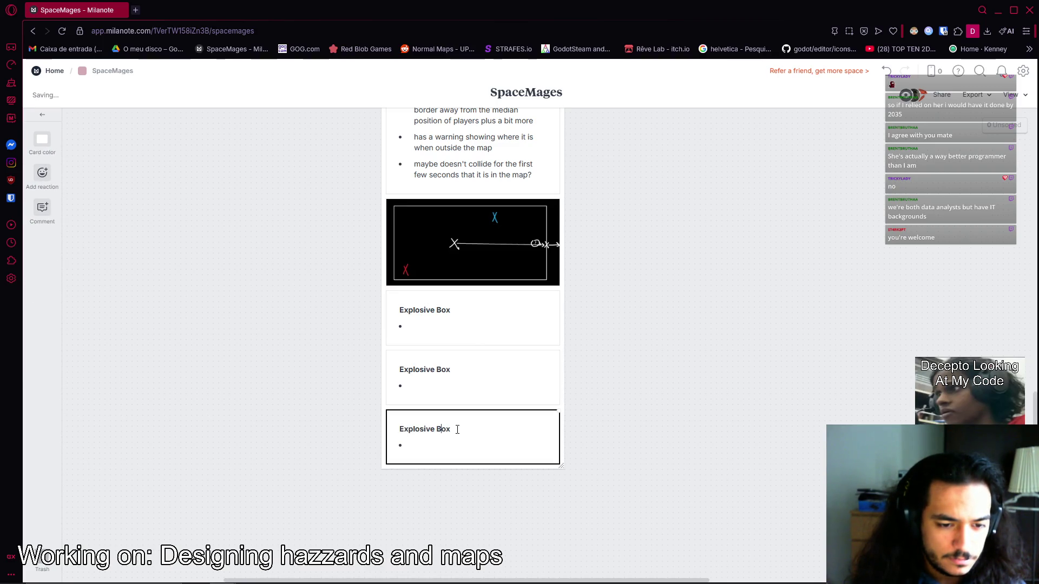
{"action": "key", "text": "ctrl+a"}
{"action": "type", "text": "Tw"}
{"action": "key", "text": "BackSpace"}
{"action": "type", "text": "wm"}
{"action": "key", "text": "BackSpace"}
{"action": "key", "text": "BackSpace"}
{"action": "type", "text": "emplate"}
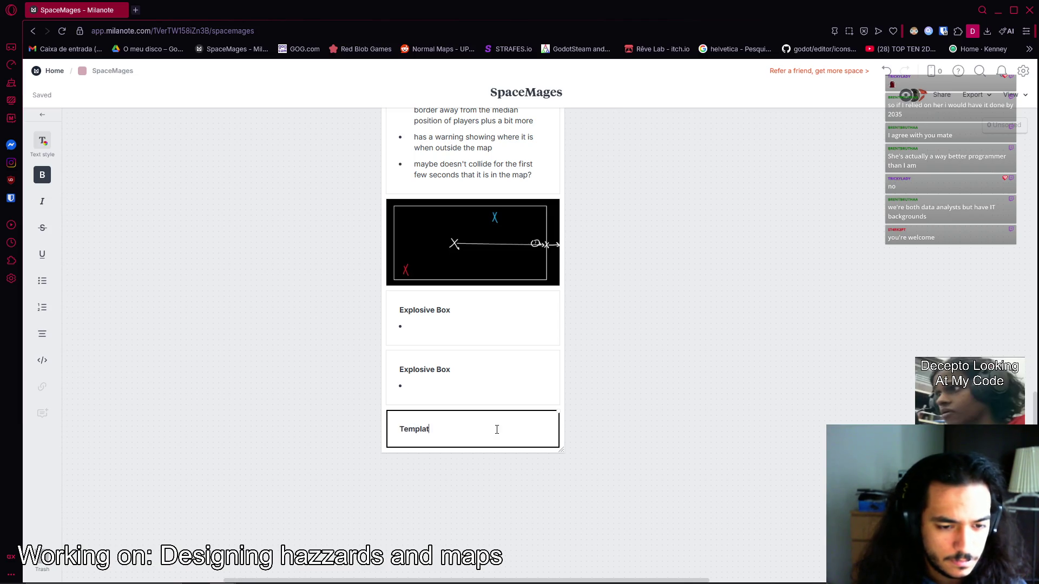
{"action": "key", "text": "Return"}
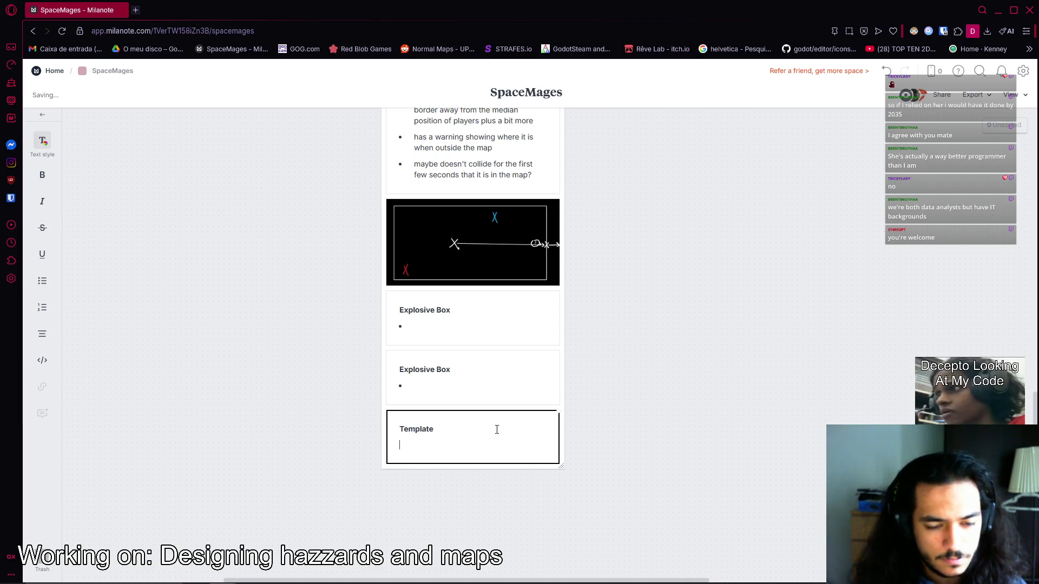
{"action": "type", "text": "z"}
{"action": "key", "text": "BackSpace"}
{"action": "type", "text": "-"}
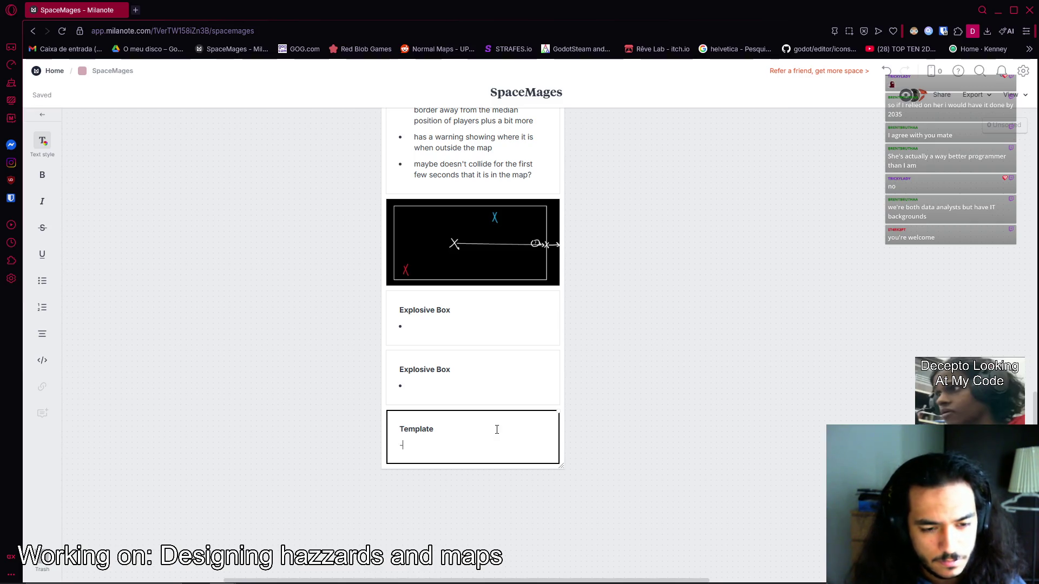
{"action": "key", "text": "Escape"}
{"action": "key", "text": "alt+Tab"}
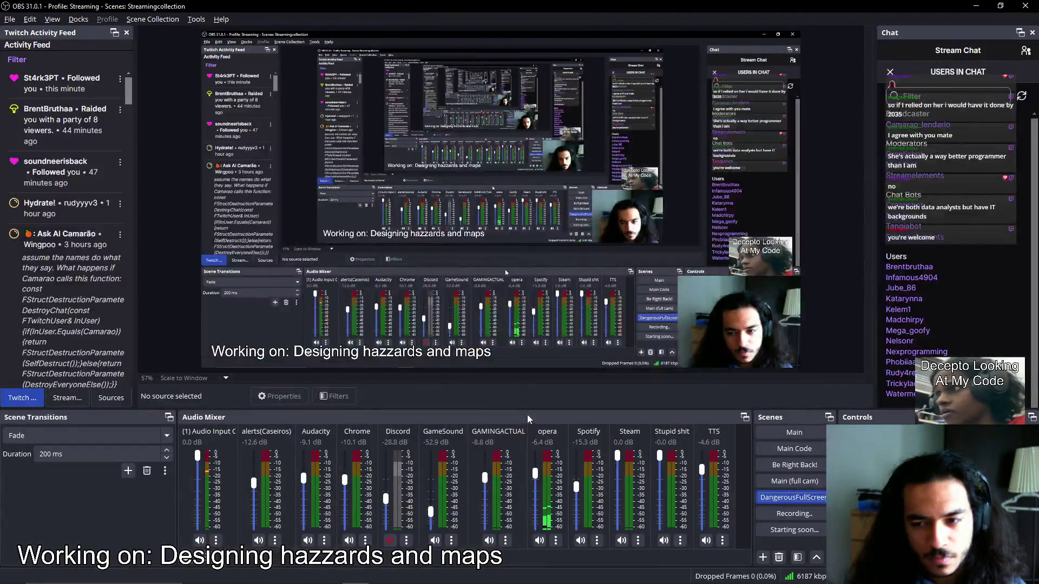
Close the Users in Chat panel in the OBS chat dock and switch back to Milanote.
{"action": "left_click", "coordinate": [890, 72]}
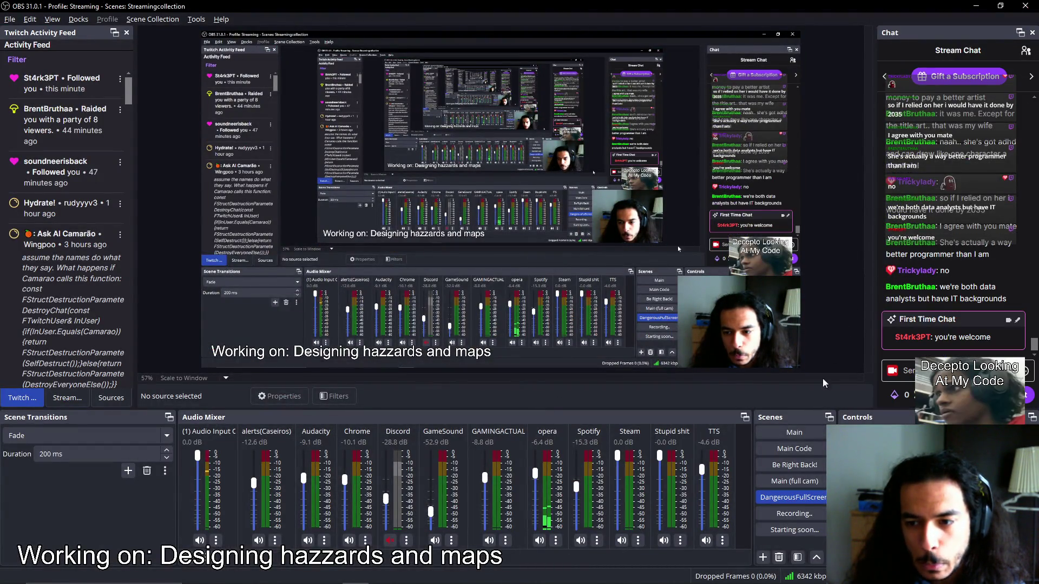
{"action": "key", "text": "alt+Tab"}
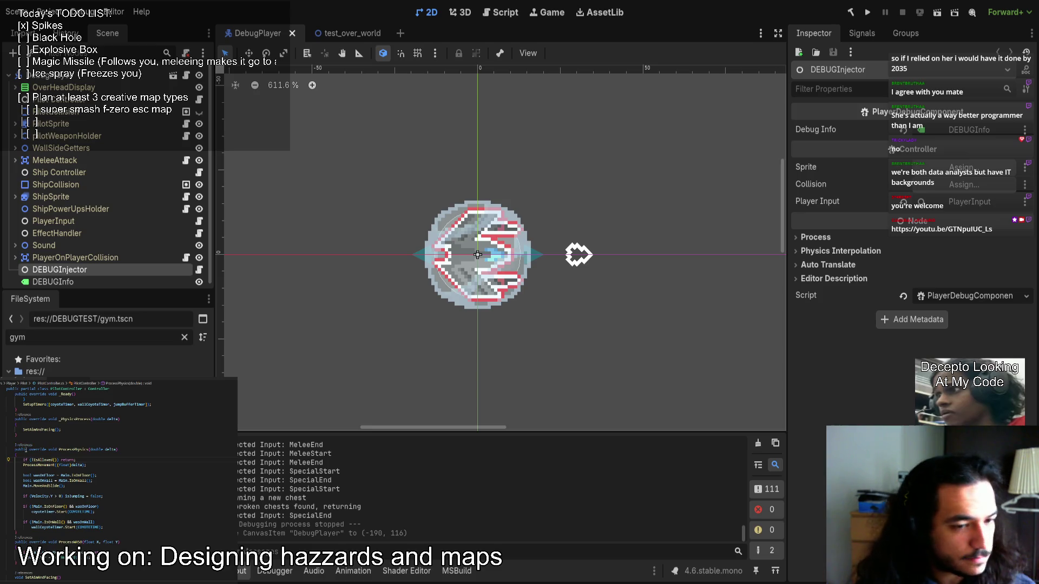
Scroll over the DebugPlayer scene in Godot, then return to the Milanote board.
{"action": "scroll", "coordinate": [119, 477], "scroll_direction": "down", "scroll_amount": 10}
{"action": "scroll", "coordinate": [93, 548], "scroll_direction": "up", "scroll_amount": 10}
{"action": "key", "text": "ctrl+Tab"}
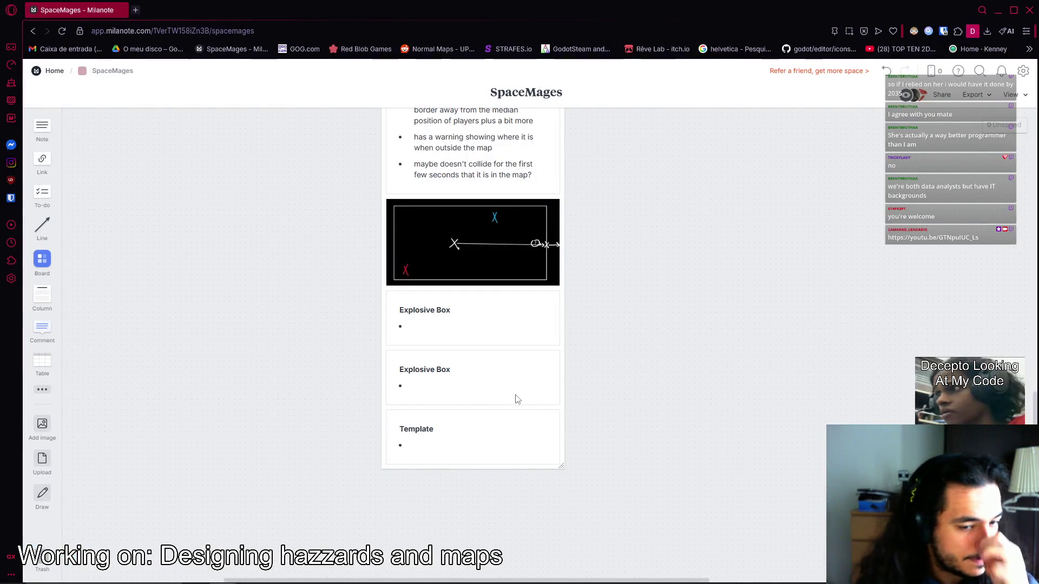
Delete the Explosive Box title from the second card.
{"action": "left_click", "coordinate": [474, 438]}
{"action": "left_click", "coordinate": [442, 316]}
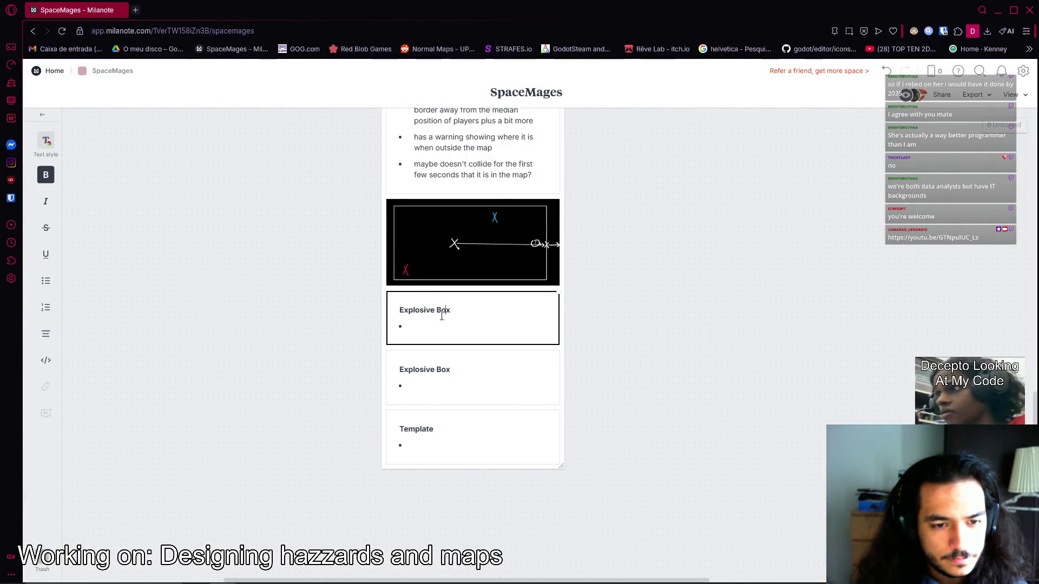
{"action": "double_click", "coordinate": [447, 370]}
{"action": "left_click_drag", "start_coordinate": [451, 369], "coordinate": [374, 374]}
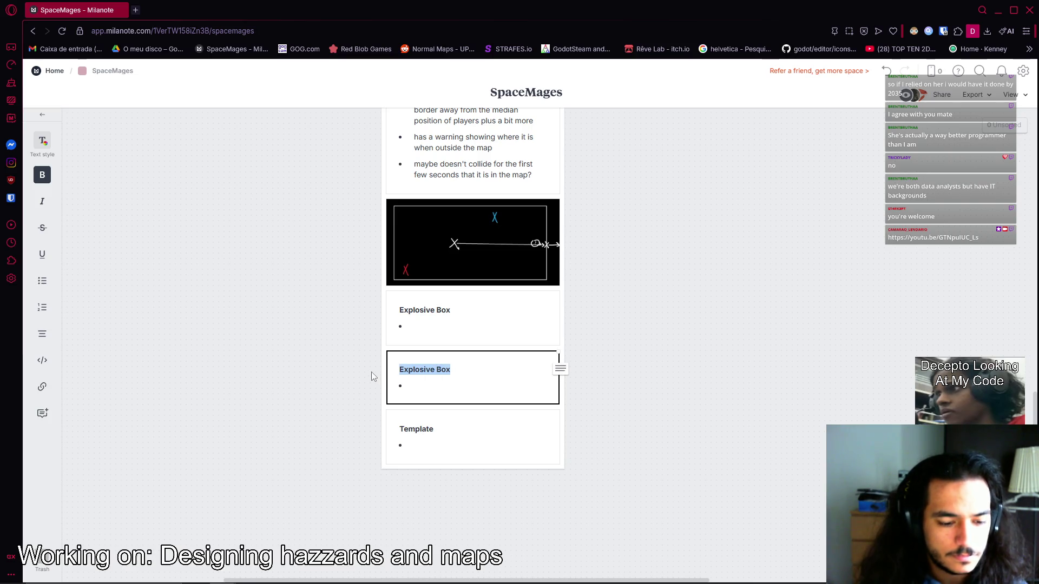
{"action": "key", "text": "BackSpace"}
Add a 'Bombs spawn in boxes?' note to the first Explosive Box card, then erase it.
{"action": "left_click", "coordinate": [440, 314]}
{"action": "left_click", "coordinate": [464, 321]}
{"action": "type", "text": "/ B"}
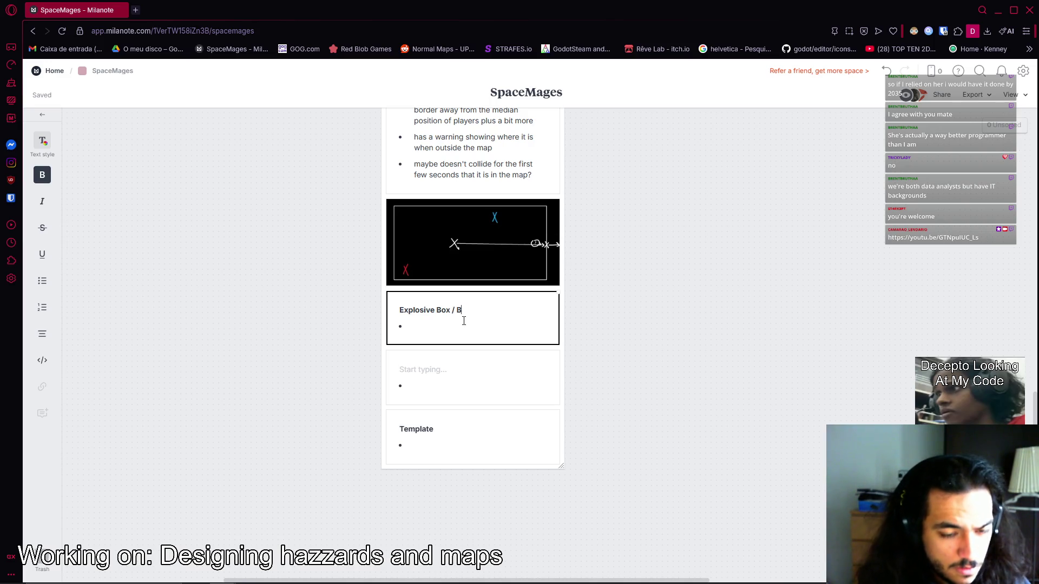
{"action": "type", "text": "ombs sp"}
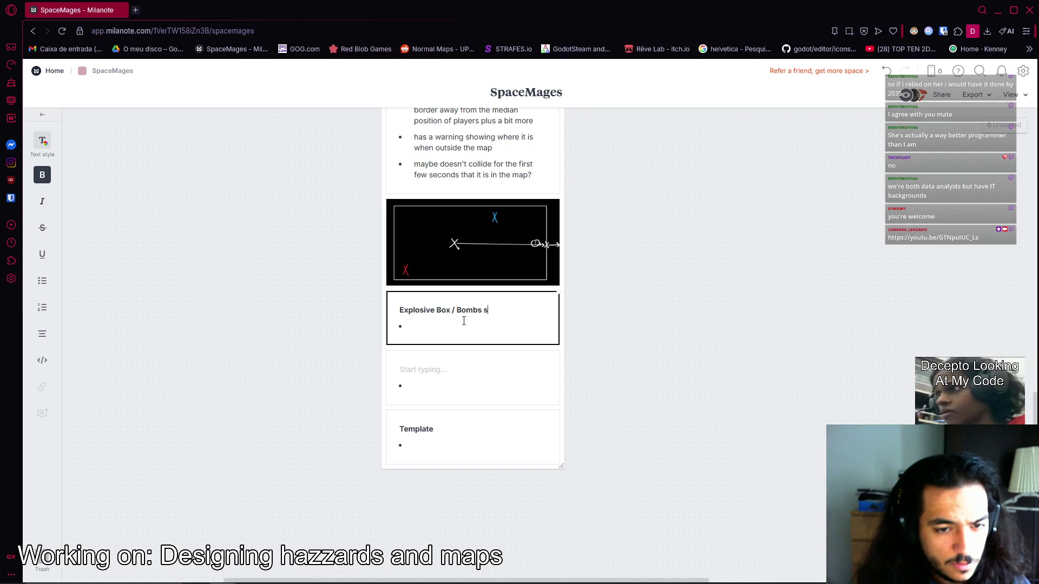
{"action": "type", "text": "awn in boxes?"}
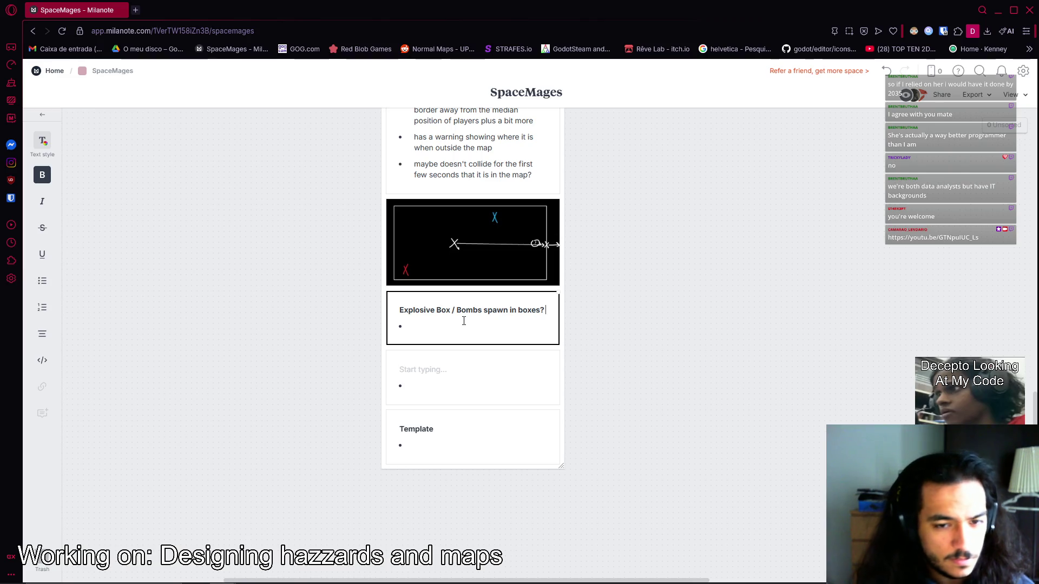
{"action": "type", "text": " ot"}
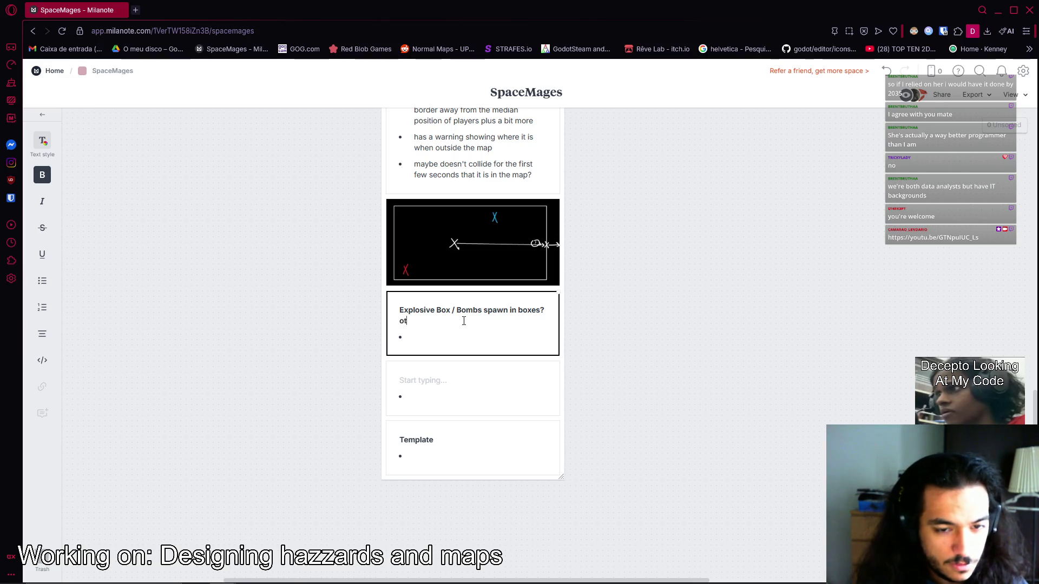
{"action": "key", "text": "BackSpace"}
{"action": "key", "text": "BackSpace"}
{"action": "key", "text": "BackSpace"}
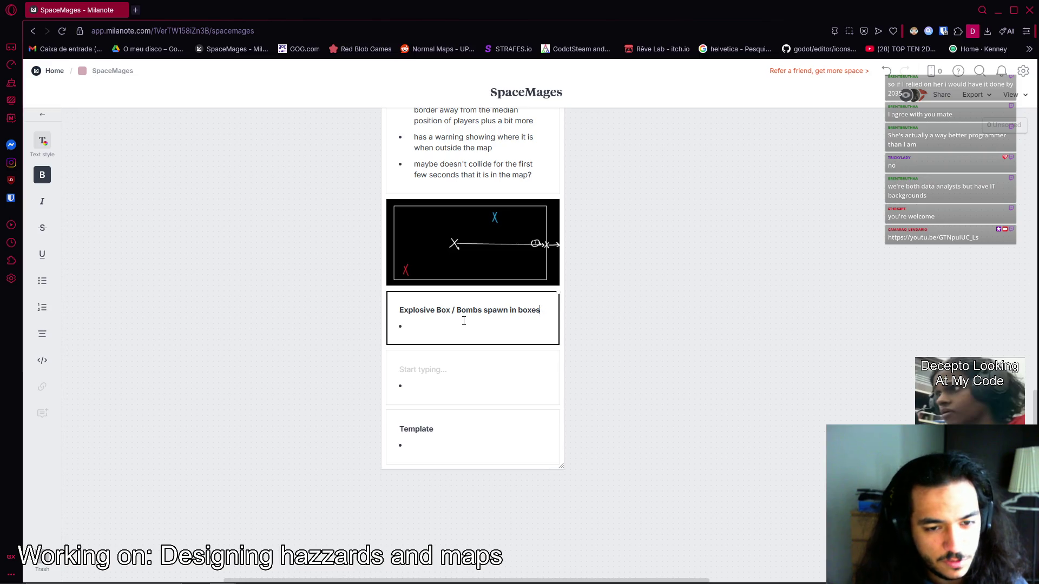
Start a new line in the empty middle card.
{"action": "left_click", "coordinate": [479, 370]}
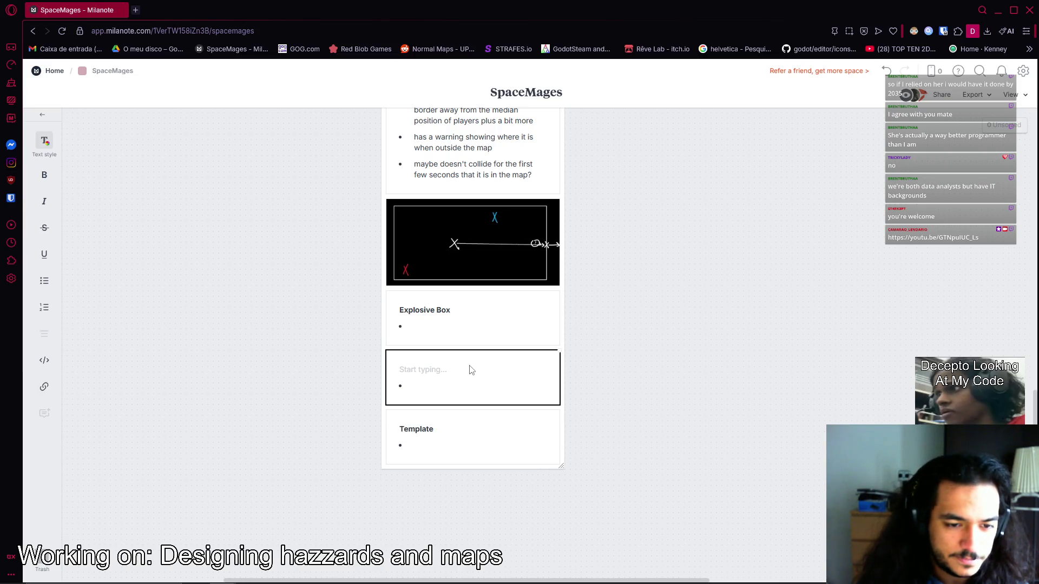
{"action": "type", "text": "B"}
{"action": "key", "text": "BackSpace"}
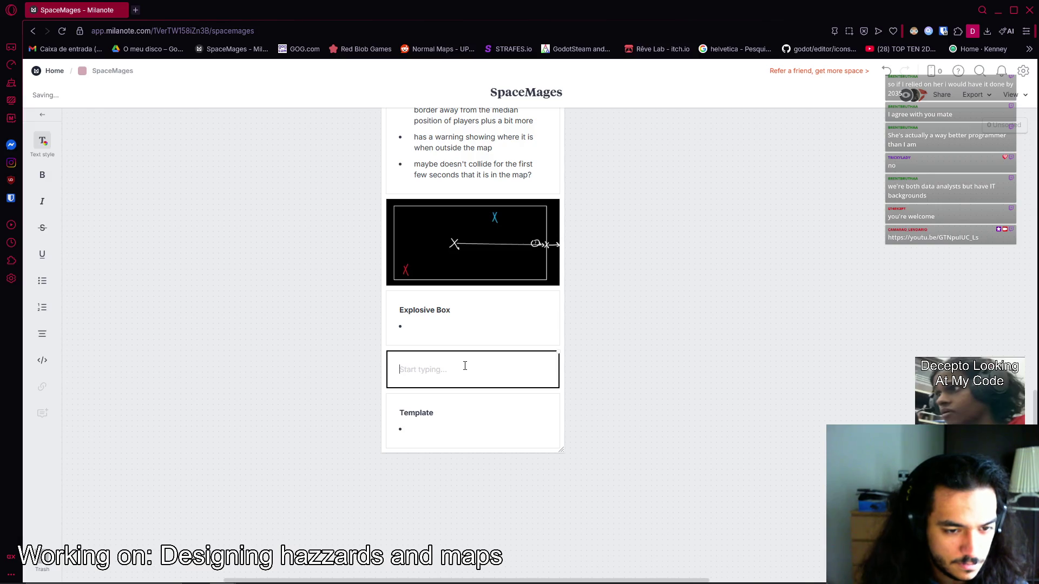
{"action": "key", "text": "Return"}
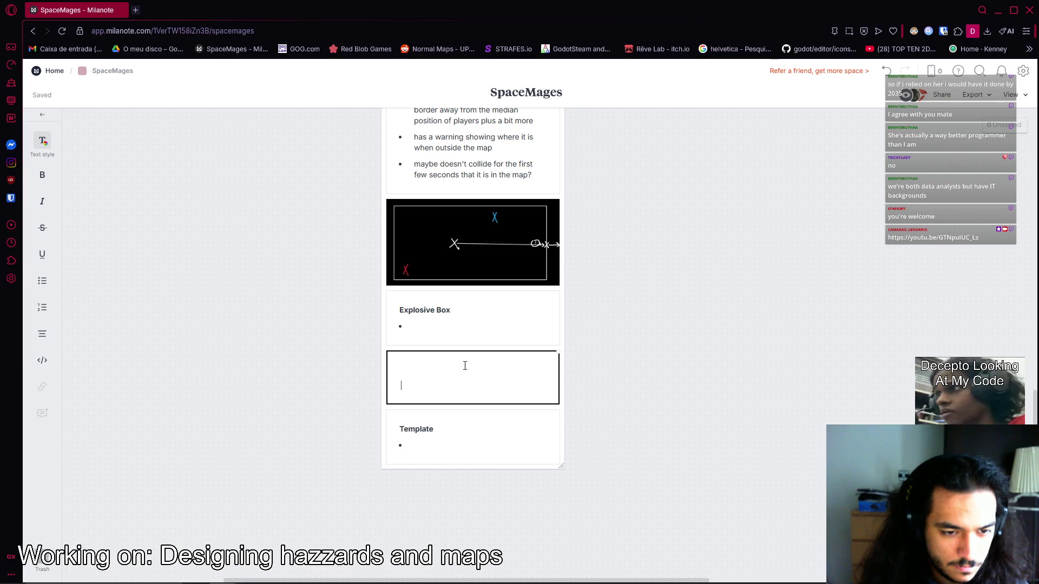
Make a first attempt at typing a bold 'Chest Bombs' title.
{"action": "type", "text": "C"}
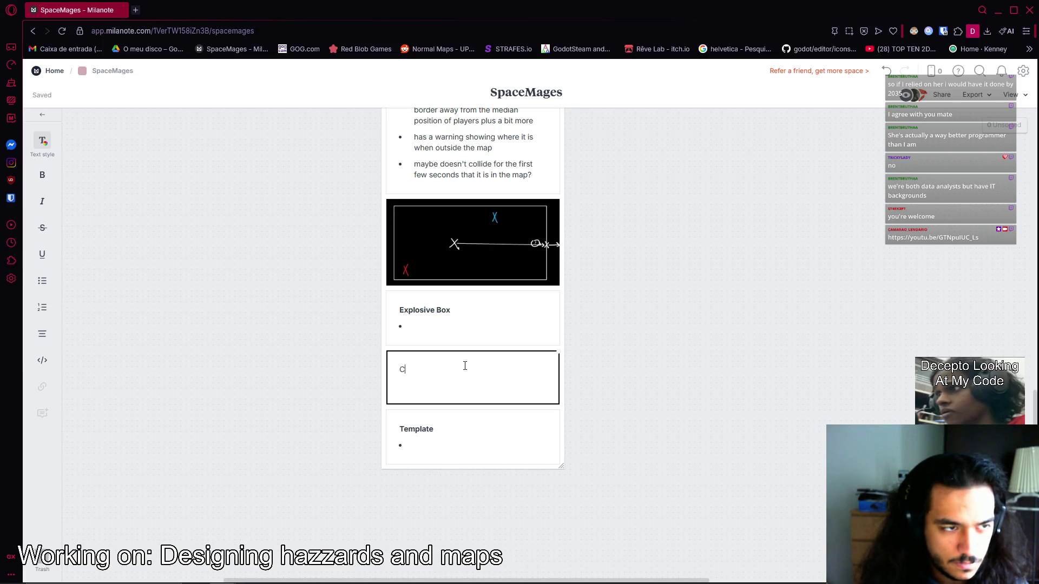
{"action": "type", "text": "Vhest Bombs"}
{"action": "key", "text": "Return"}
{"action": "key", "text": "ctrl+a"}
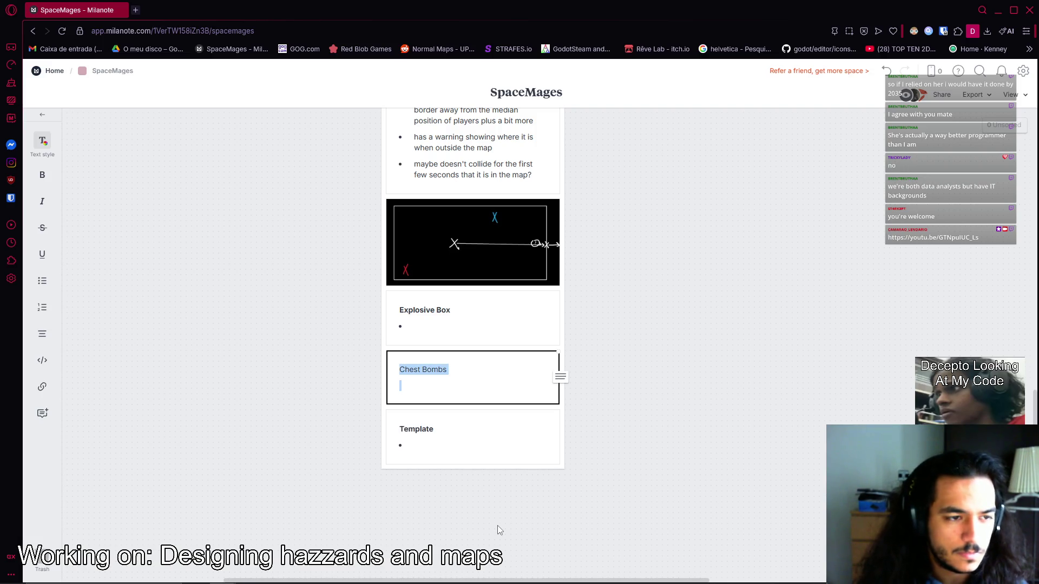
{"action": "left_click", "coordinate": [457, 381]}
{"action": "key", "text": "Return"}
{"action": "left_click", "coordinate": [42, 175]}
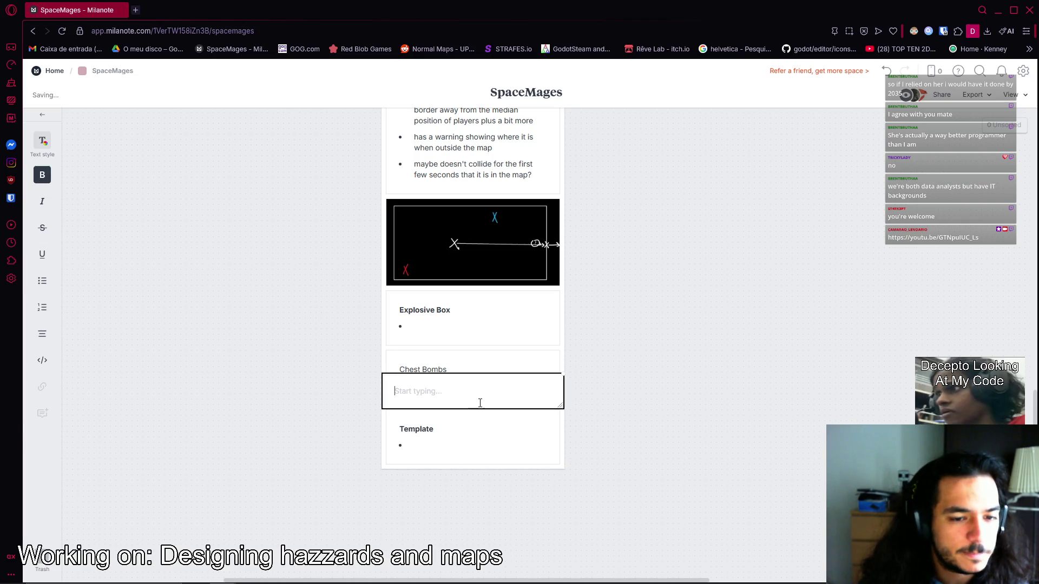
{"action": "key", "text": "Escape"}
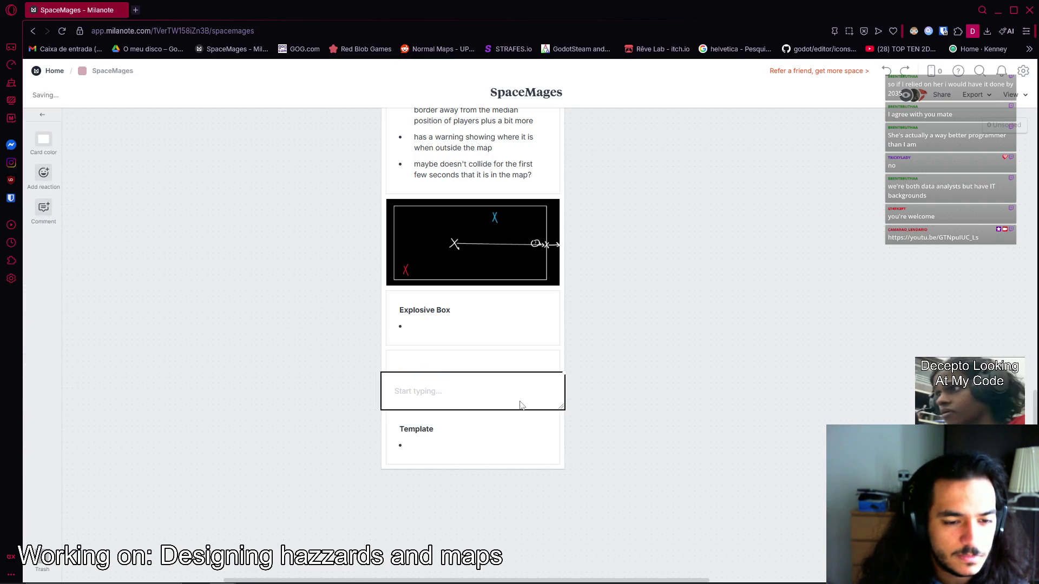
Title the empty card 'Chest Bombs' in bold, removing the placeholder 'dasd' text.
{"action": "left_click", "coordinate": [420, 387]}
{"action": "left_click", "coordinate": [420, 387]}
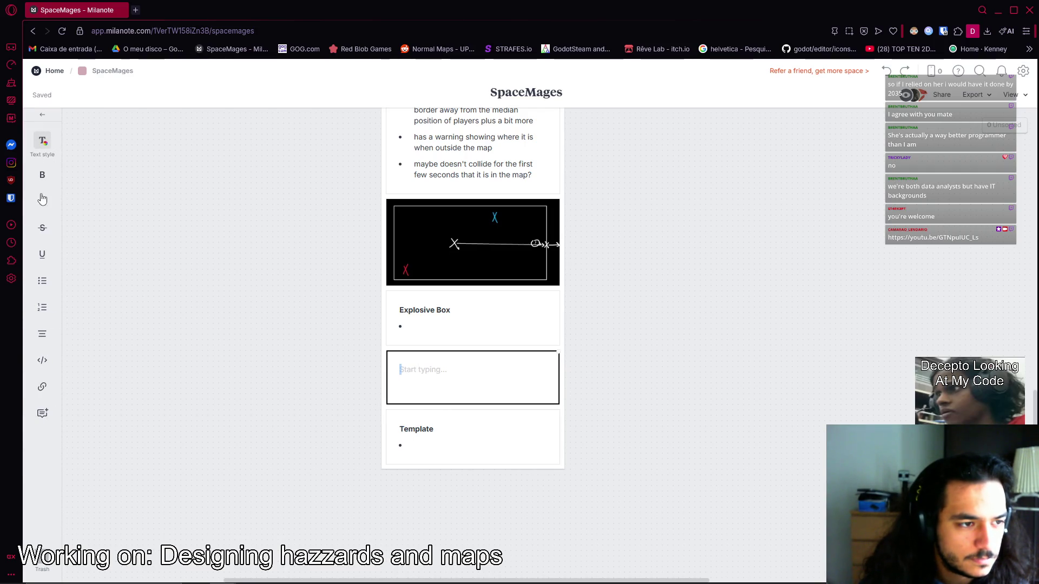
{"action": "type", "text": "dasd"}
{"action": "key", "text": "ctrl+a"}
{"action": "left_click", "coordinate": [47, 178]}
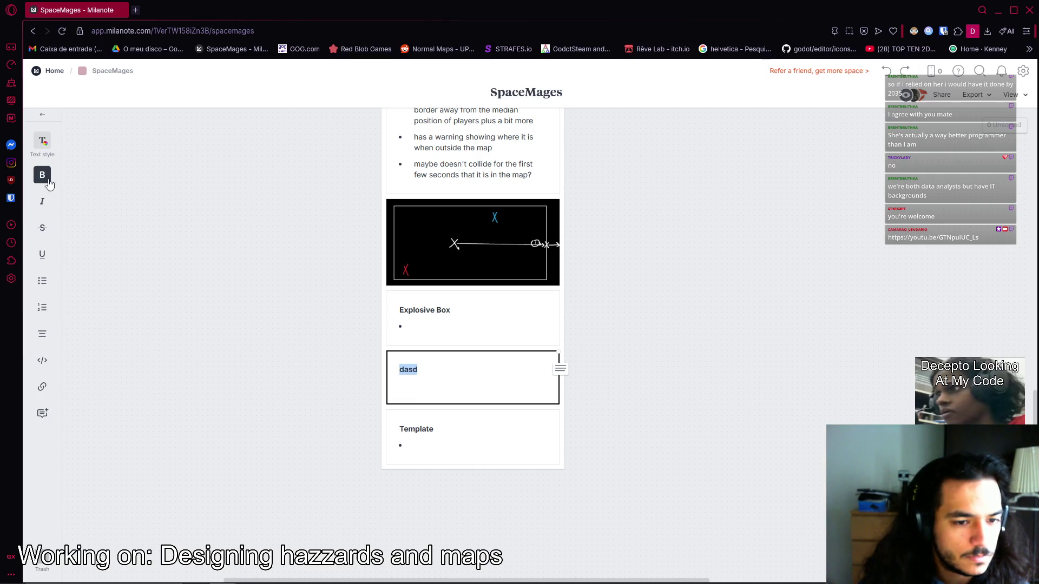
{"action": "left_click", "coordinate": [434, 372]}
{"action": "type", "text": "Chest"}
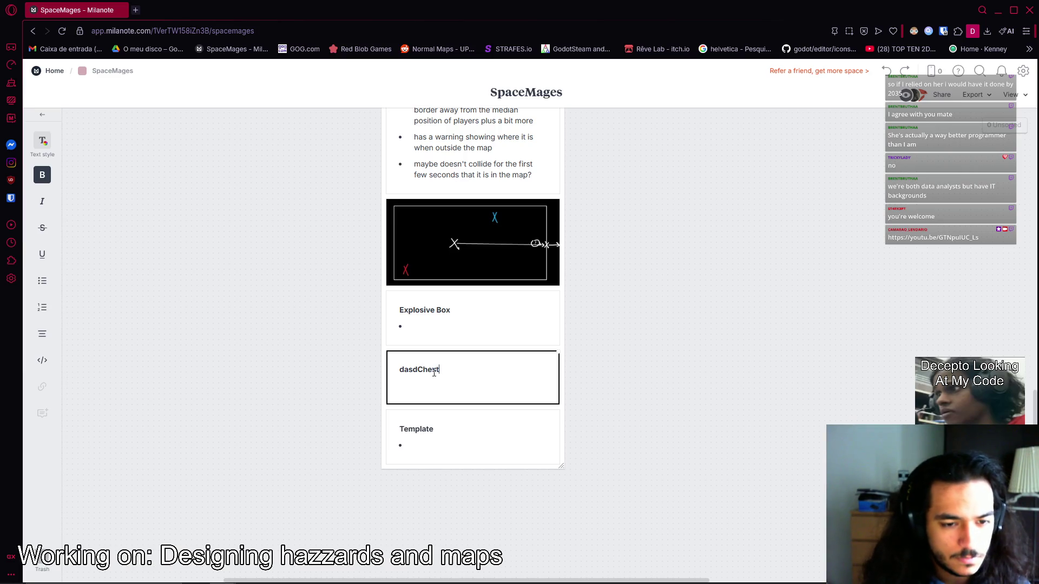
{"action": "type", "text": " Bombs"}
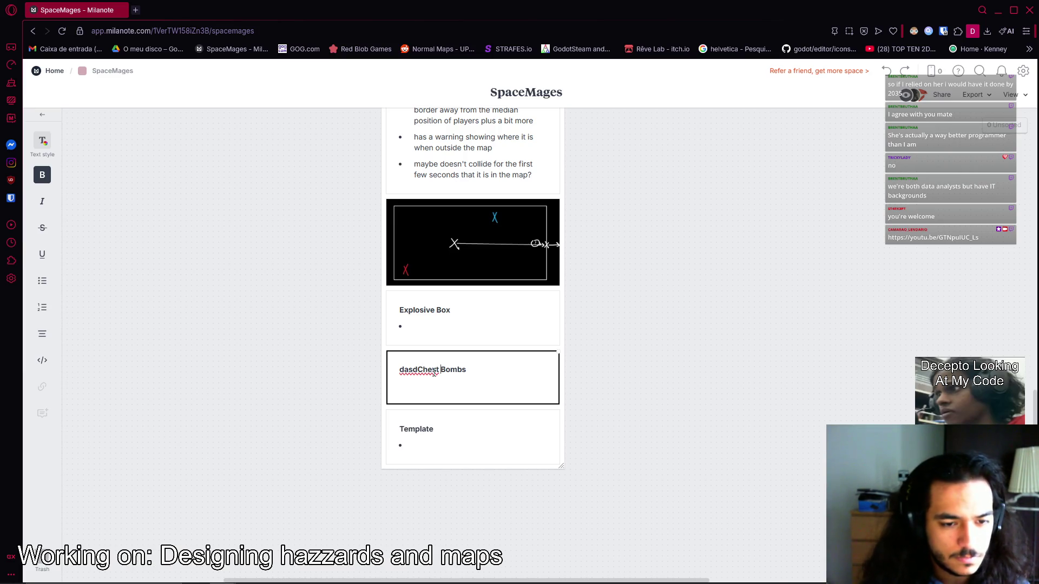
{"action": "key", "text": "Home"}
{"action": "key", "text": "Delete"}
{"action": "key", "text": "Delete"}
{"action": "key", "text": "Delete"}
Add an empty '-' bullet under Chest Bombs and duplicate the Template card.
{"action": "left_click", "coordinate": [465, 392]}
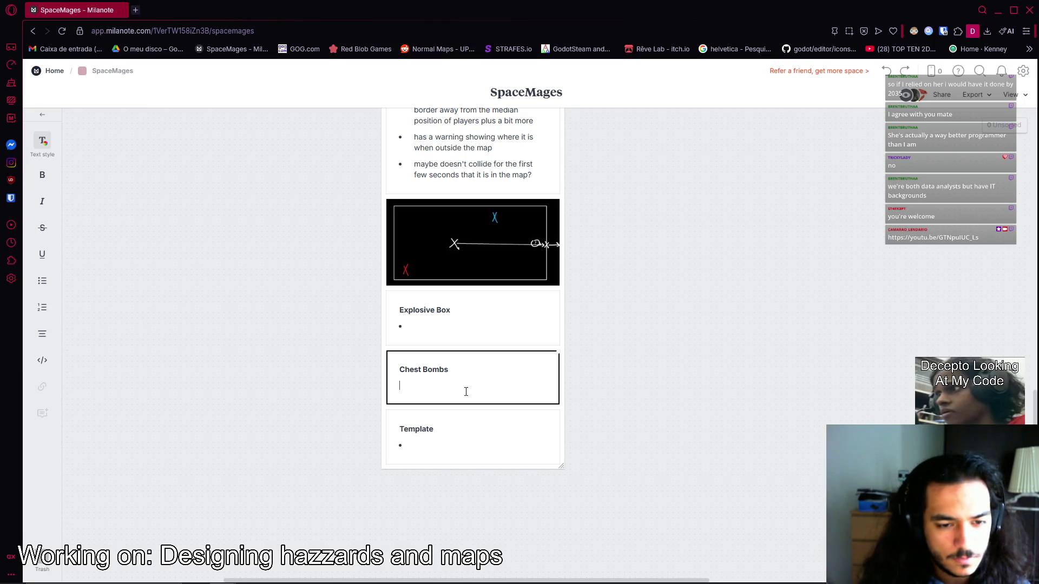
{"action": "type", "text": "-"}
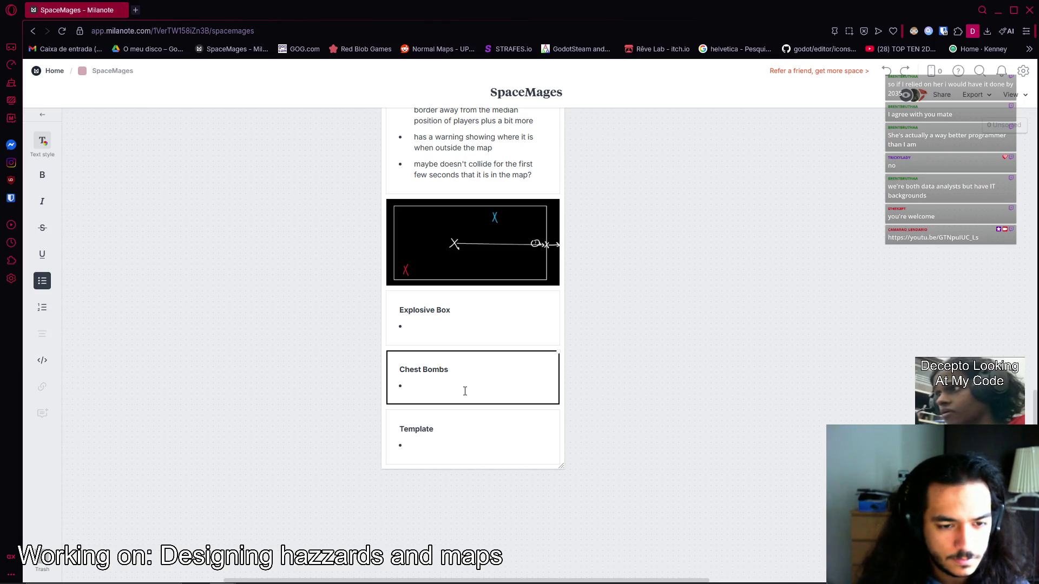
{"action": "left_click", "coordinate": [453, 447]}
{"action": "key", "text": "ctrl+d"}
Discard the extra empty card that appeared beside the Template card.
{"action": "double_click", "coordinate": [443, 439]}
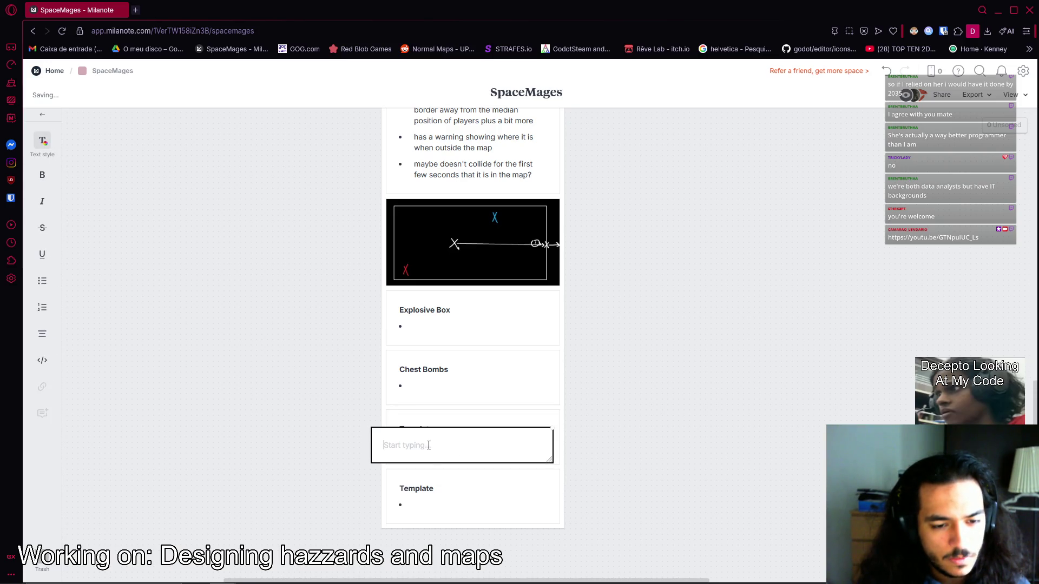
{"action": "key", "text": "Escape"}
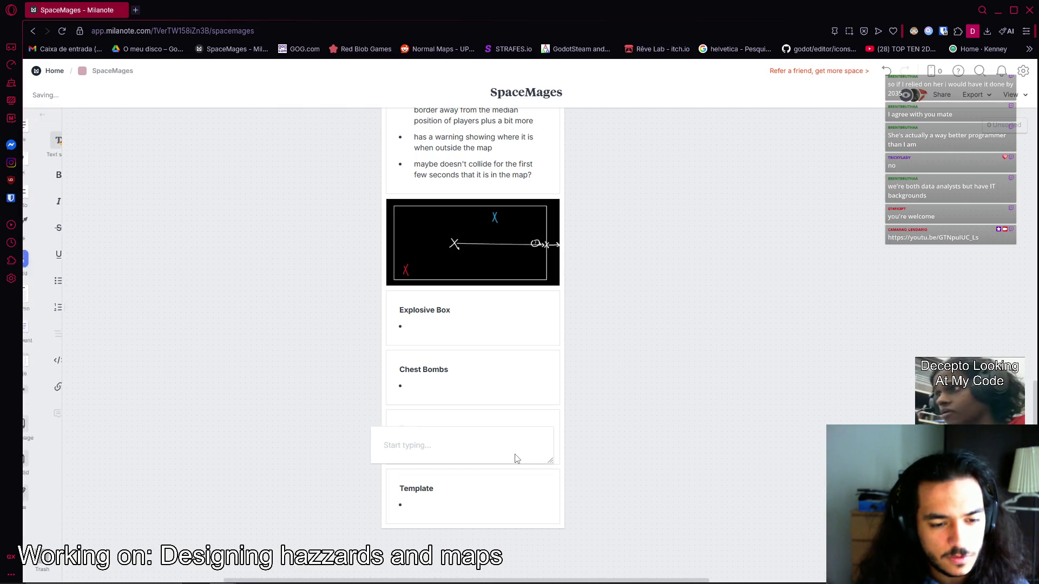
{"action": "left_click", "coordinate": [517, 457]}
{"action": "key", "text": "Escape"}
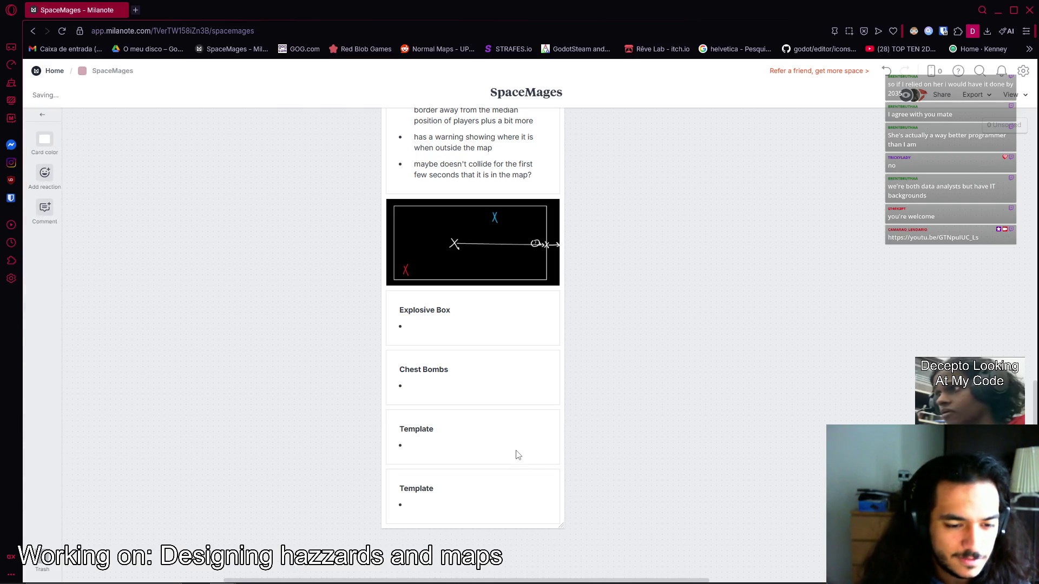
Rename the duplicated Template card's title to 'Blackholes'.
{"action": "double_click", "coordinate": [428, 430]}
{"action": "double_click", "coordinate": [432, 430]}
{"action": "type", "text": "Blackh"}
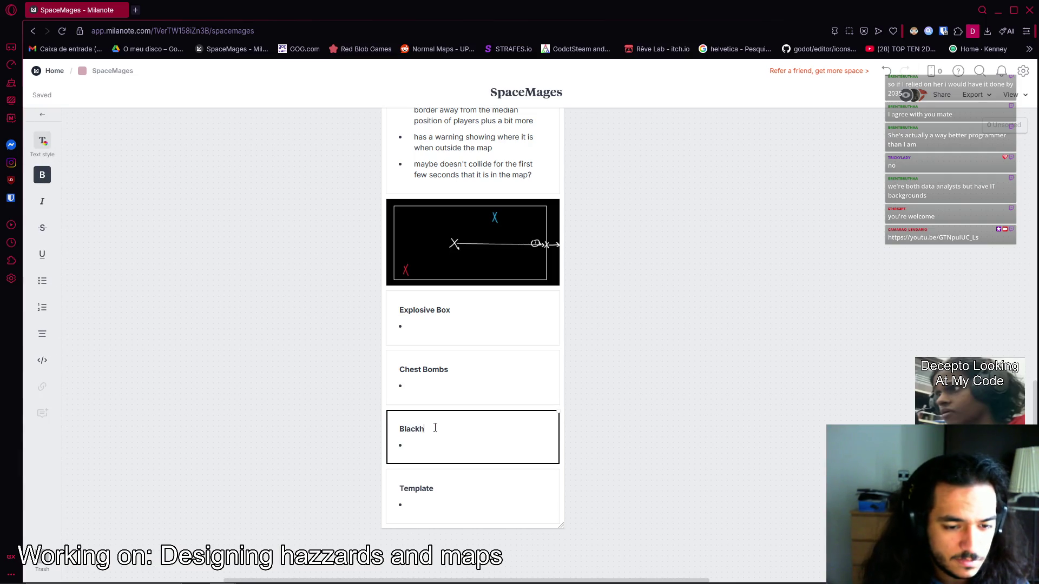
{"action": "type", "text": "oles"}
{"action": "left_click", "coordinate": [436, 491]}
Drag the Magic Missile card out of the Map Hazzards column and back in.
{"action": "scroll", "coordinate": [498, 376], "scroll_direction": "up", "scroll_amount": 7}
{"action": "scroll", "coordinate": [473, 374], "scroll_direction": "down", "scroll_amount": 2}
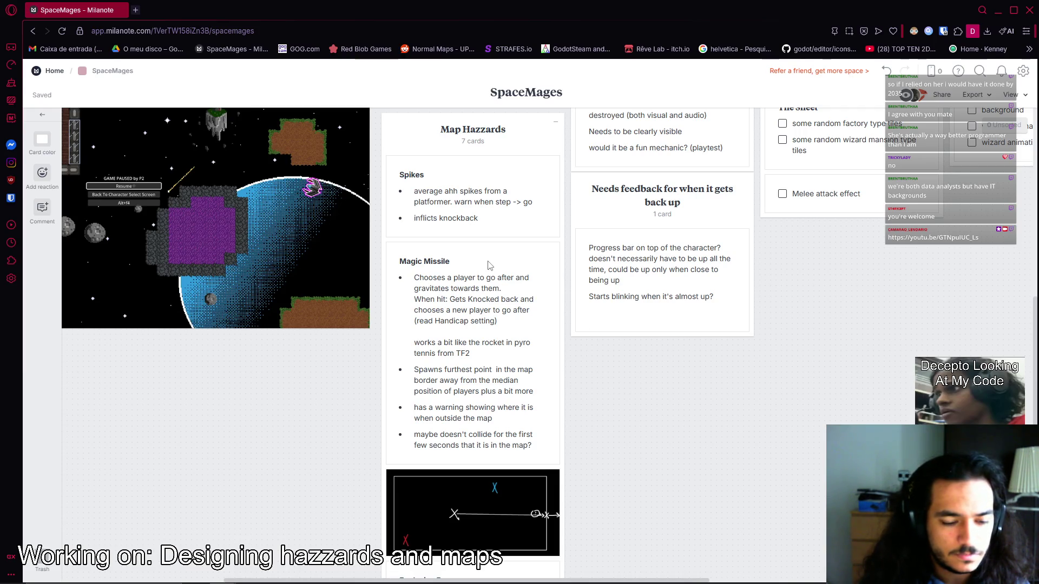
{"action": "left_click_drag", "start_coordinate": [449, 291], "coordinate": [217, 529]}
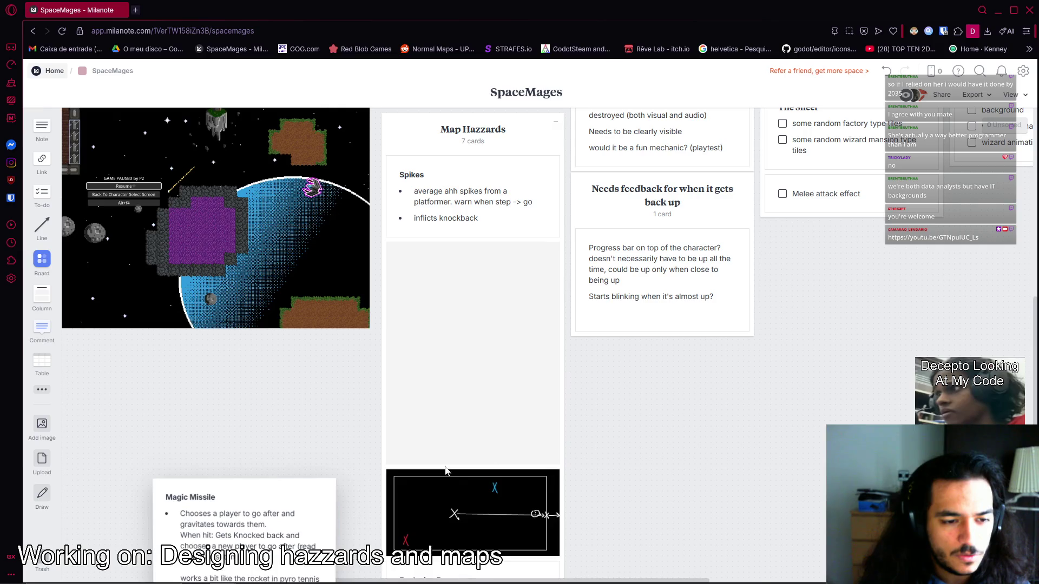
{"action": "scroll", "coordinate": [637, 463], "scroll_direction": "down", "scroll_amount": 3}
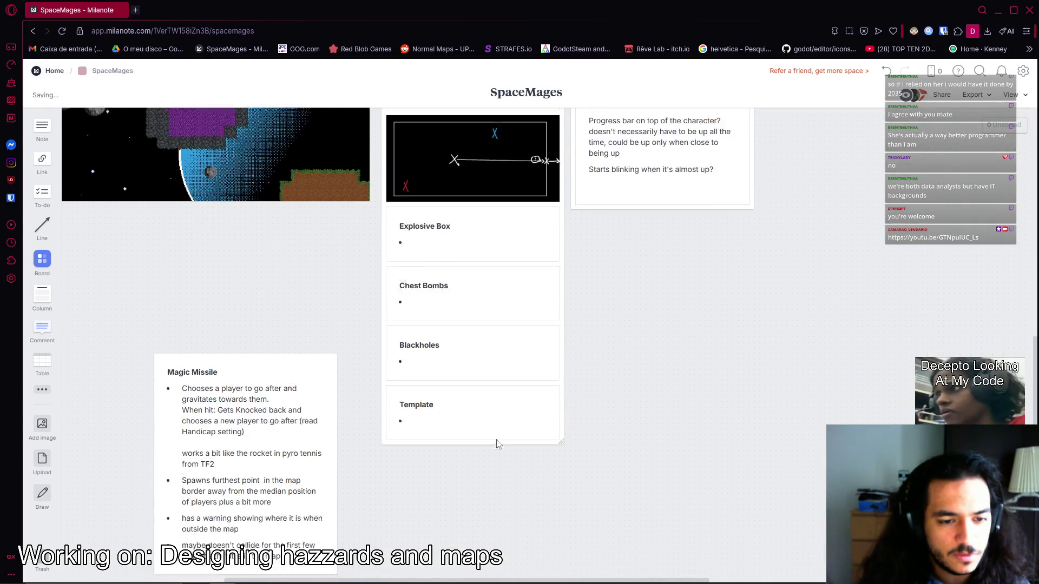
{"action": "mouse_move", "coordinate": [282, 341]}
{"action": "left_mouse_down"}
{"action": "mouse_move", "coordinate": [260, 388]}
{"action": "mouse_move", "coordinate": [292, 297]}
{"action": "mouse_move", "coordinate": [291, 261]}
{"action": "mouse_move", "coordinate": [383, 332]}
{"action": "mouse_move", "coordinate": [355, 371]}
{"action": "mouse_move", "coordinate": [441, 341]}
{"action": "mouse_move", "coordinate": [466, 116]}
{"action": "mouse_move", "coordinate": [666, 285]}
{"action": "mouse_move", "coordinate": [778, 291]}
{"action": "mouse_move", "coordinate": [779, 399]}
{"action": "mouse_move", "coordinate": [509, 208]}
{"action": "mouse_move", "coordinate": [490, 277]}
{"action": "left_mouse_up"}
Append '/Events' to the Map Hazzards column title.
{"action": "scroll", "coordinate": [493, 284], "scroll_direction": "up", "scroll_amount": 4}
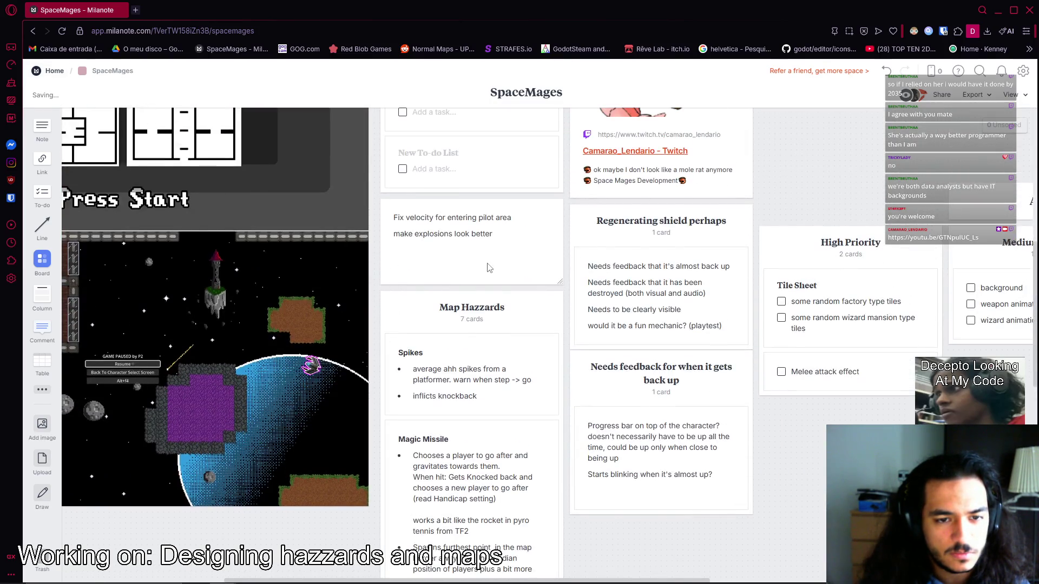
{"action": "double_click", "coordinate": [507, 308]}
{"action": "key", "text": "Right"}
{"action": "type", "text": "/Ev"}
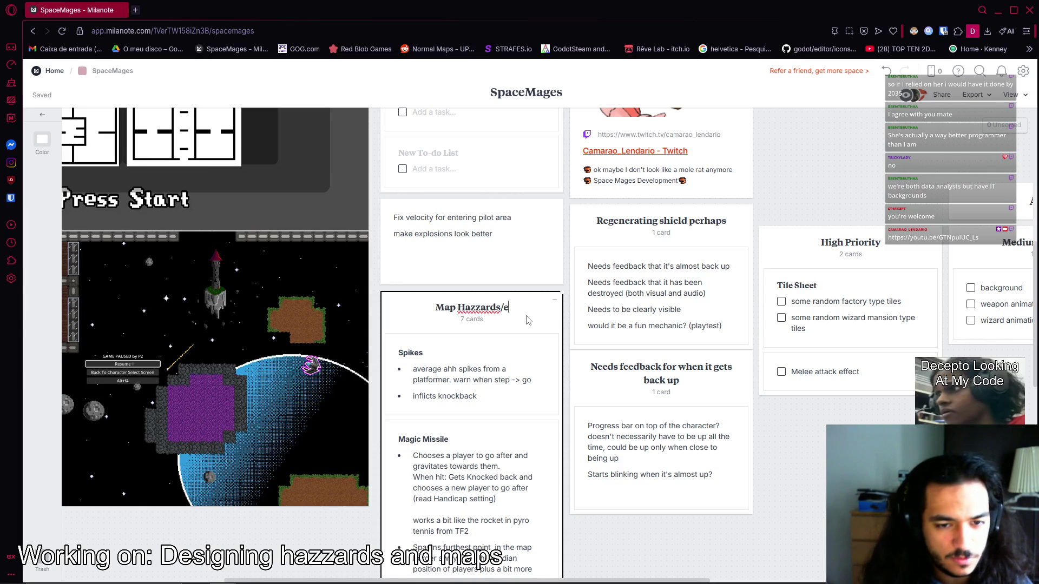
{"action": "type", "text": "ents"}
{"action": "left_click", "coordinate": [464, 372]}
Make Magic Missile's first bullet read 'Event? maybe can happen someway else', without the trailing 'or'.
{"action": "scroll", "coordinate": [464, 372], "scroll_direction": "down", "scroll_amount": 2}
{"action": "left_click", "coordinate": [469, 334]}
{"action": "double_click", "coordinate": [469, 334]}
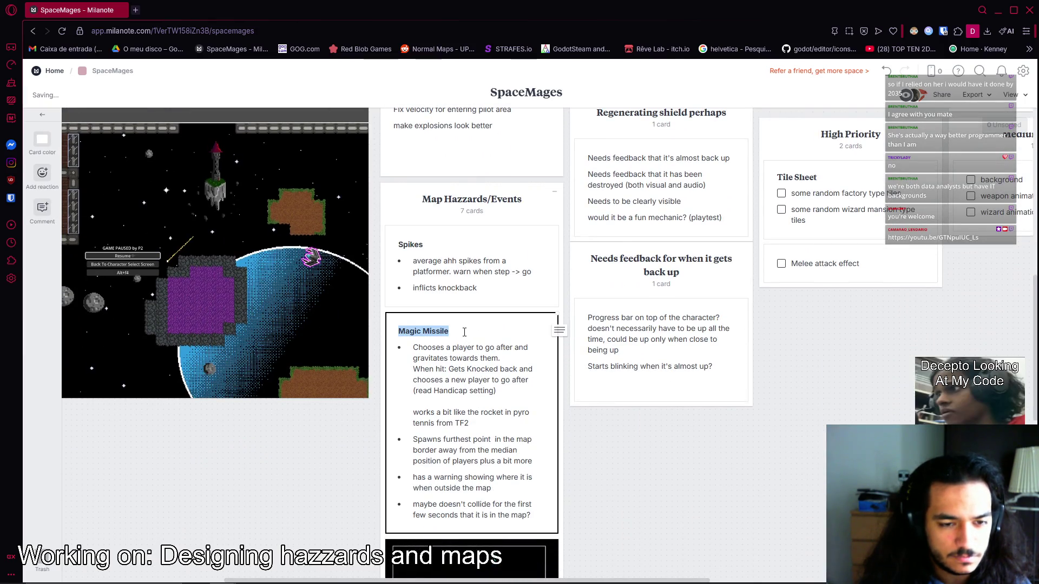
{"action": "key", "text": "Right"}
{"action": "key", "text": "Return"}
{"action": "type", "text": "-"}
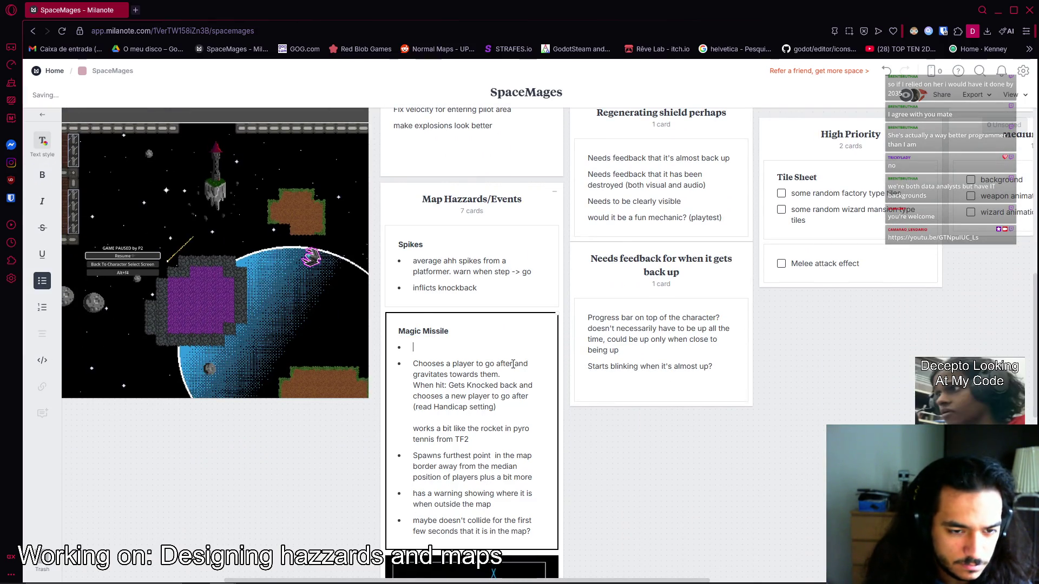
{"action": "key", "text": "BackSpace"}
{"action": "type", "text": "Event?"}
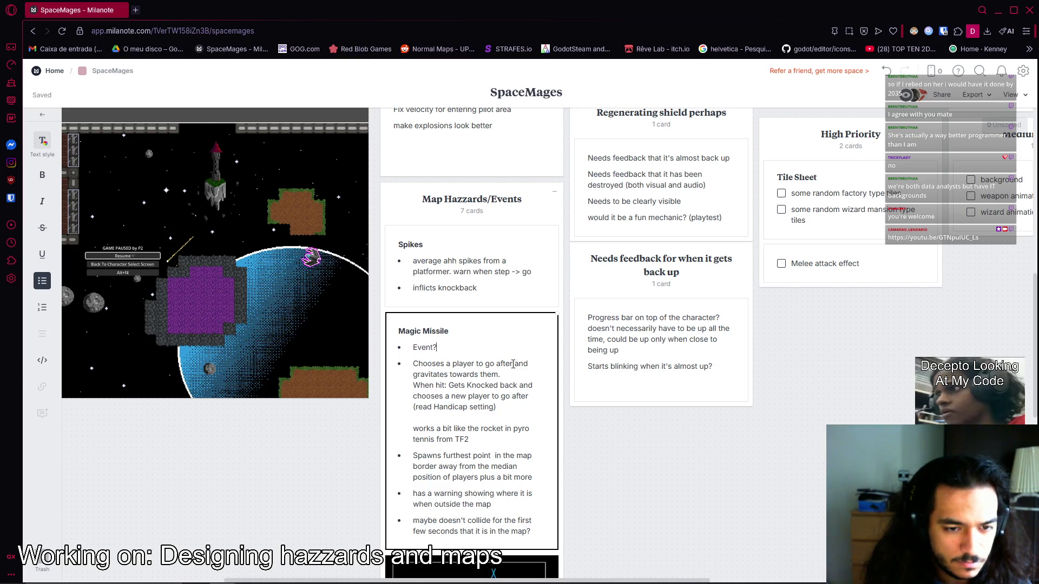
{"action": "type", "text": " can h"}
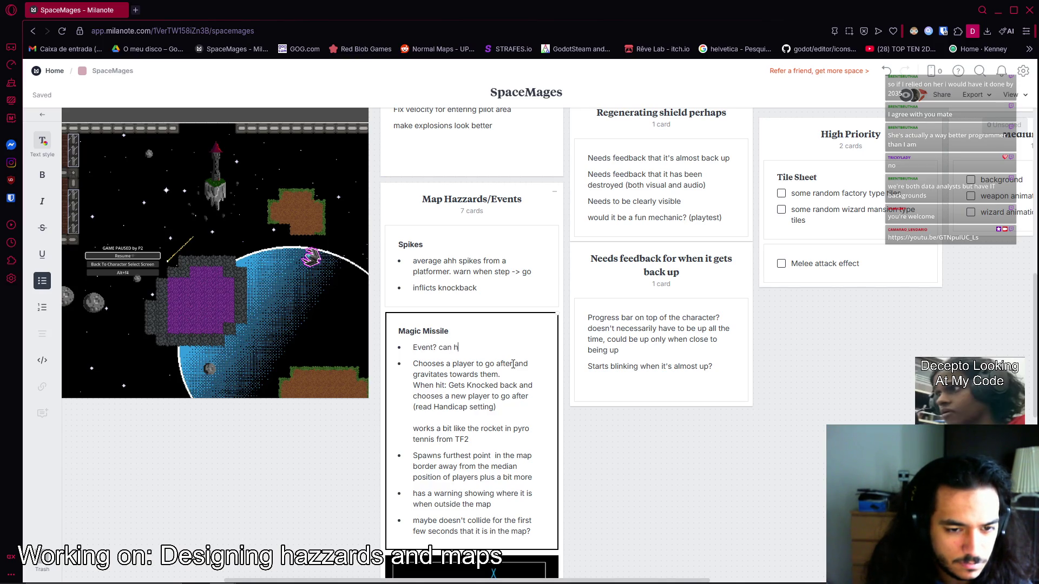
{"action": "key", "text": "BackSpace"}
{"action": "key", "text": "BackSpace"}
{"action": "key", "text": "BackSpace"}
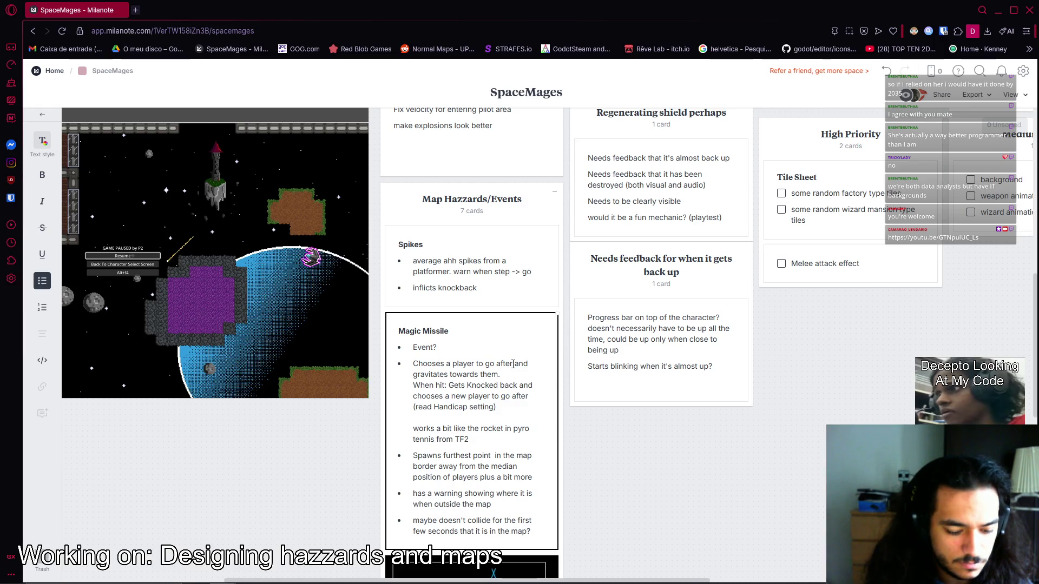
{"action": "type", "text": "maybe can happen"}
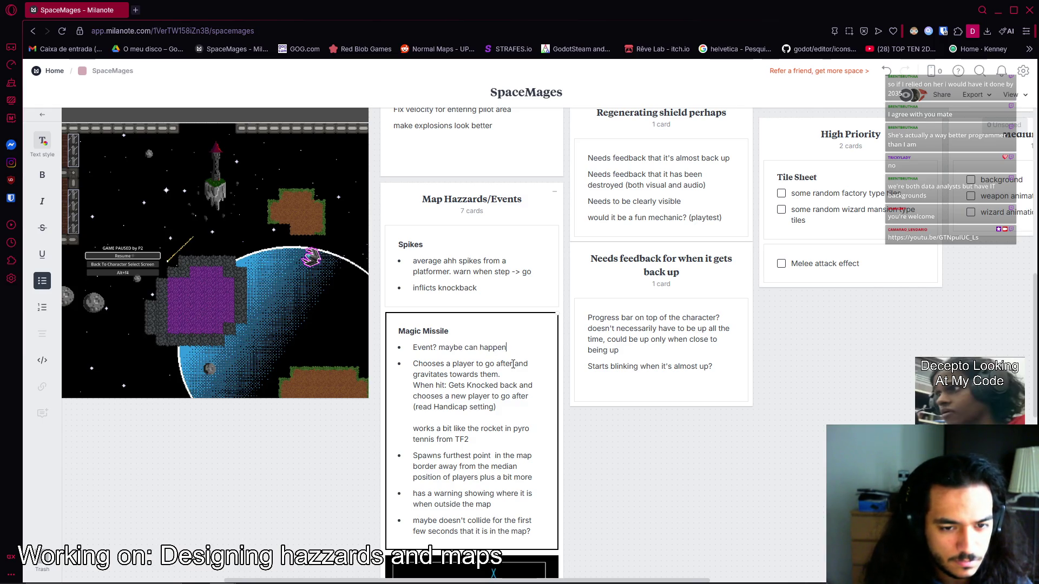
{"action": "type", "text": "met"}
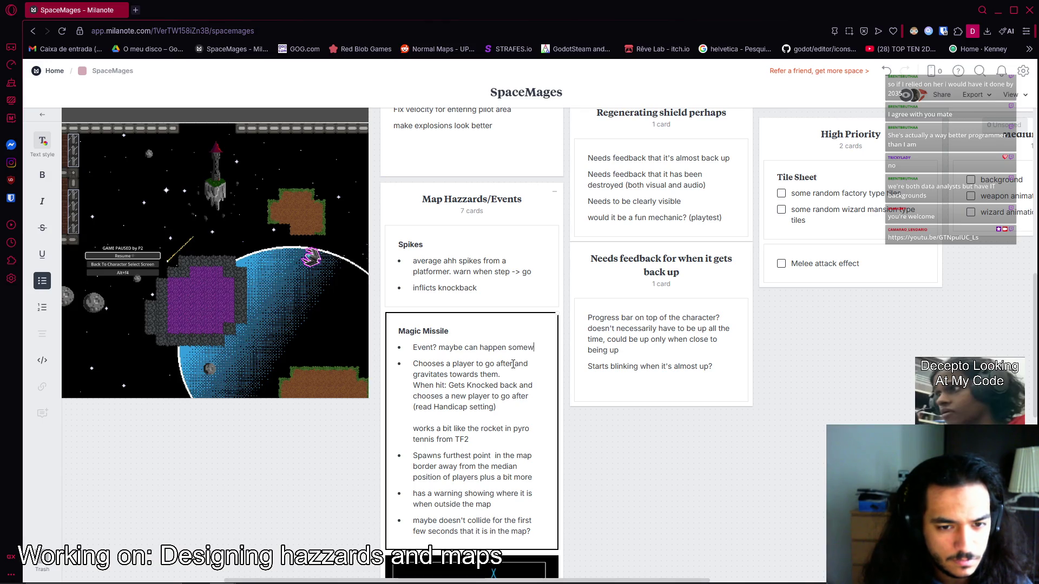
{"action": "type", "text": "ay else or"}
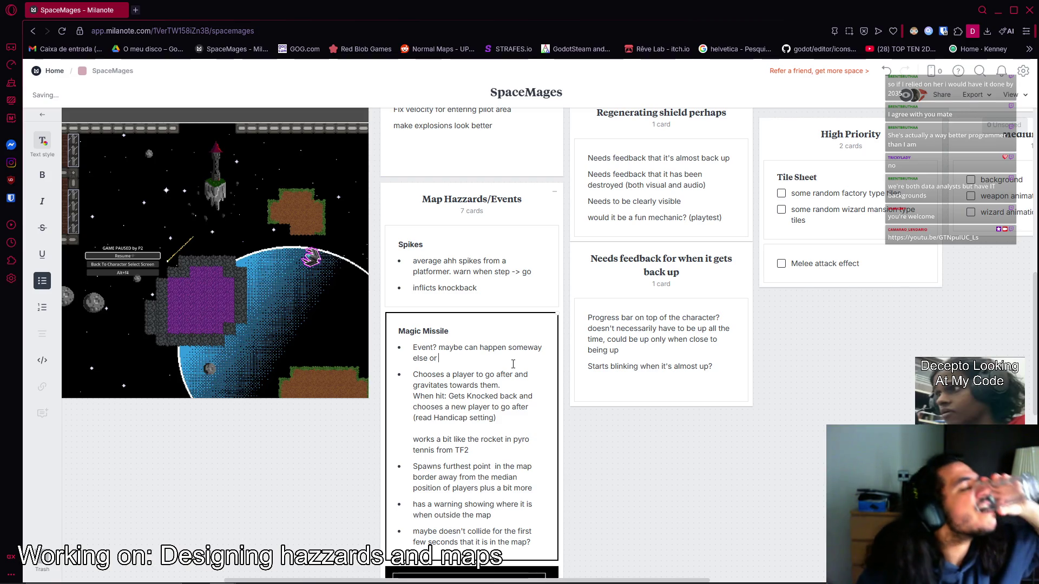
{"action": "key", "text": "BackSpace"}
{"action": "key", "text": "BackSpace"}
{"action": "key", "text": "BackSpace"}
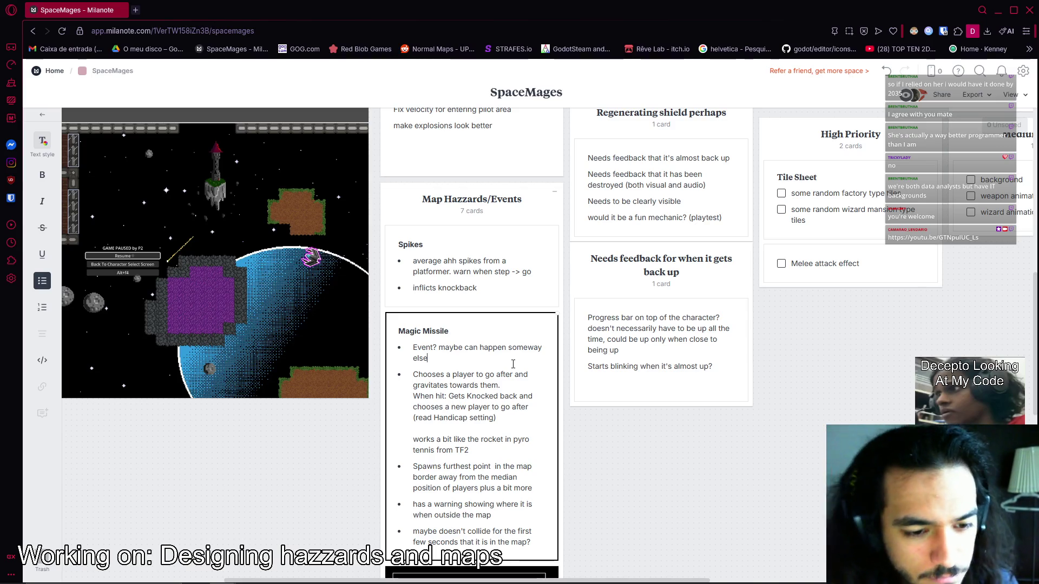
{"action": "key", "text": "BackSpace"}
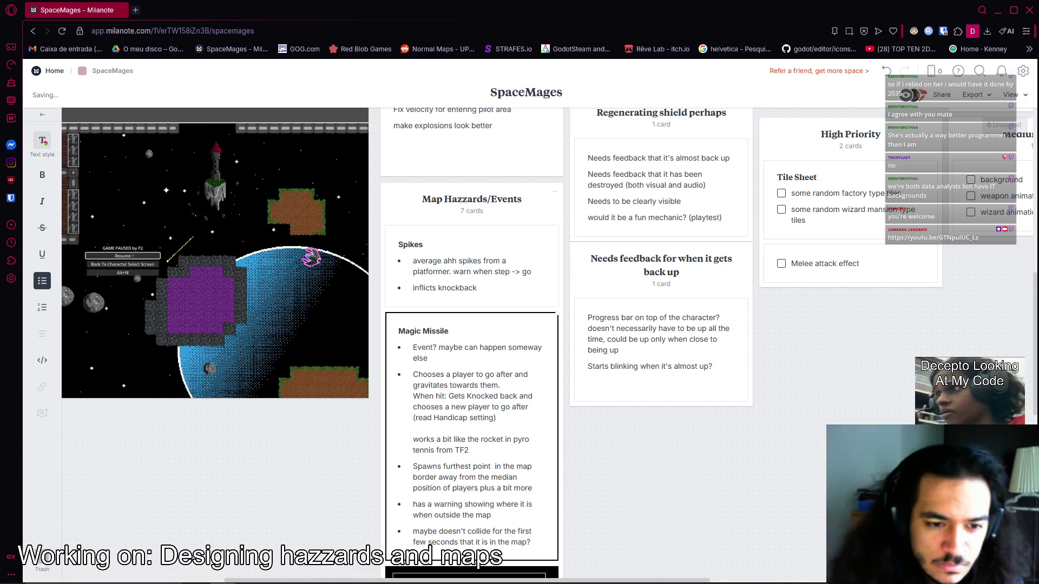
{"action": "scroll", "coordinate": [485, 354], "scroll_direction": "down", "scroll_amount": 10}
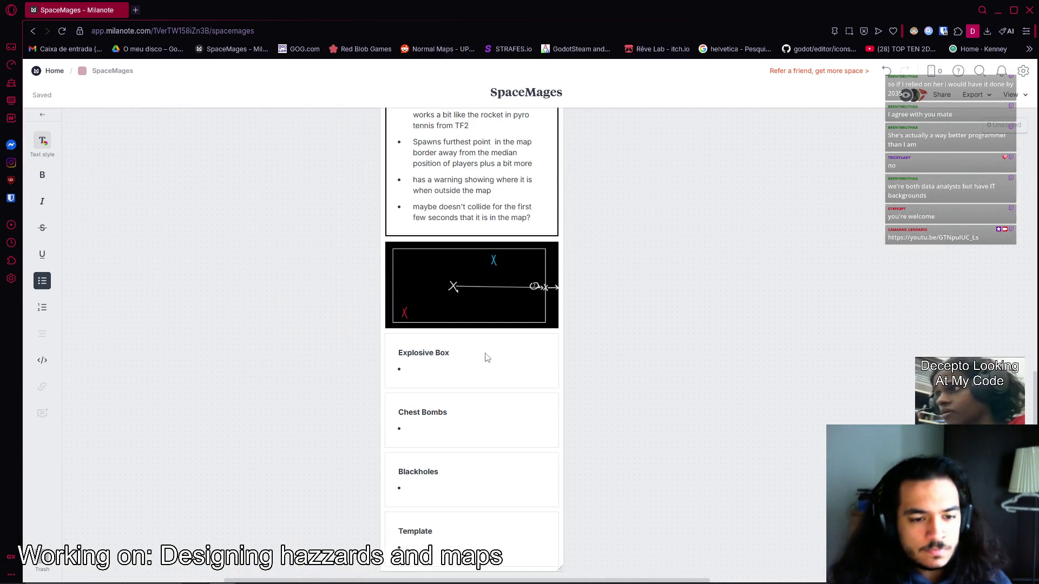
Start the Blackholes note about players and projectiles, adding a 'Checks within an area' bullet.
{"action": "scroll", "coordinate": [476, 355], "scroll_direction": "up", "scroll_amount": 1}
{"action": "left_click", "coordinate": [441, 373]}
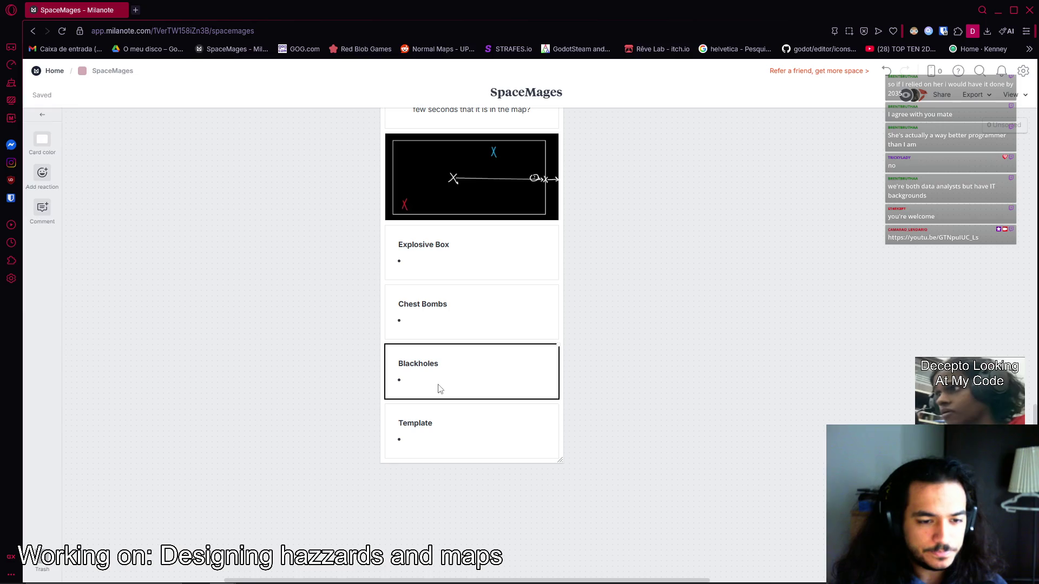
{"action": "left_click", "coordinate": [433, 364]}
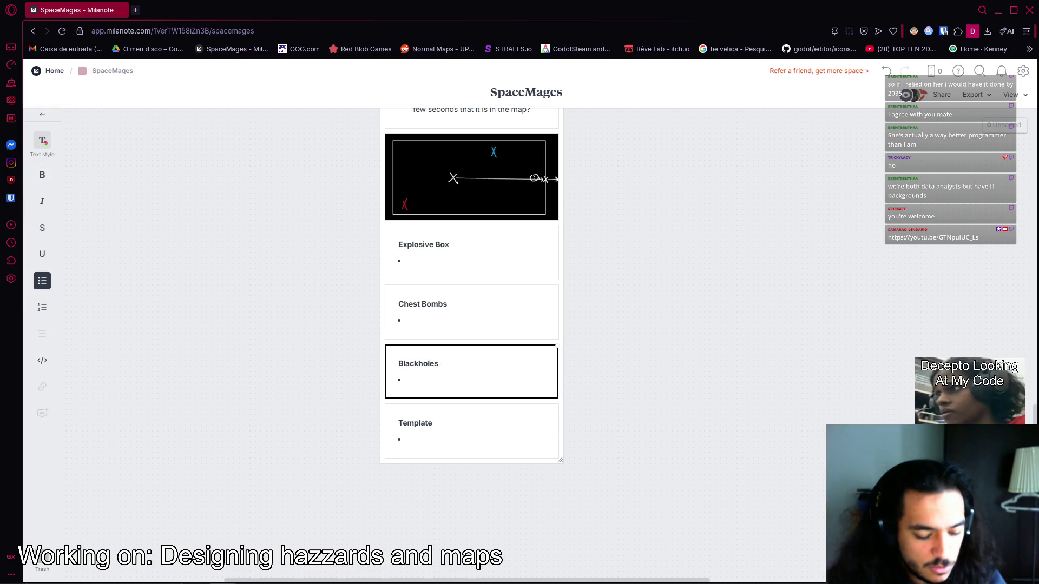
{"action": "type", "text": "pulls"}
{"action": "key", "text": "Home"}
{"action": "key", "text": "Delete"}
{"action": "type", "text": "P"}
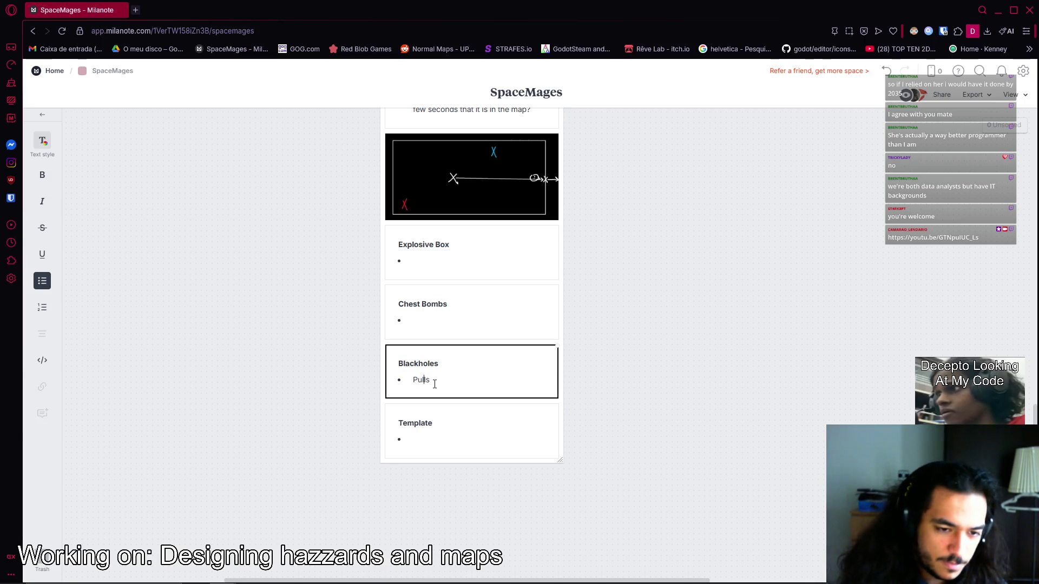
{"action": "type", "text": "so"}
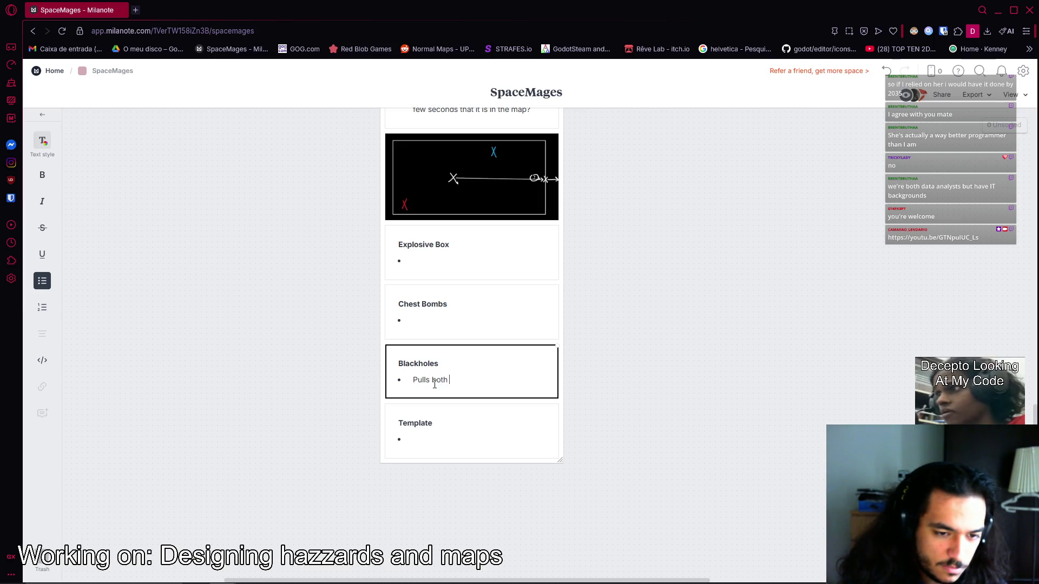
{"action": "type", "text": "yers and Proje"}
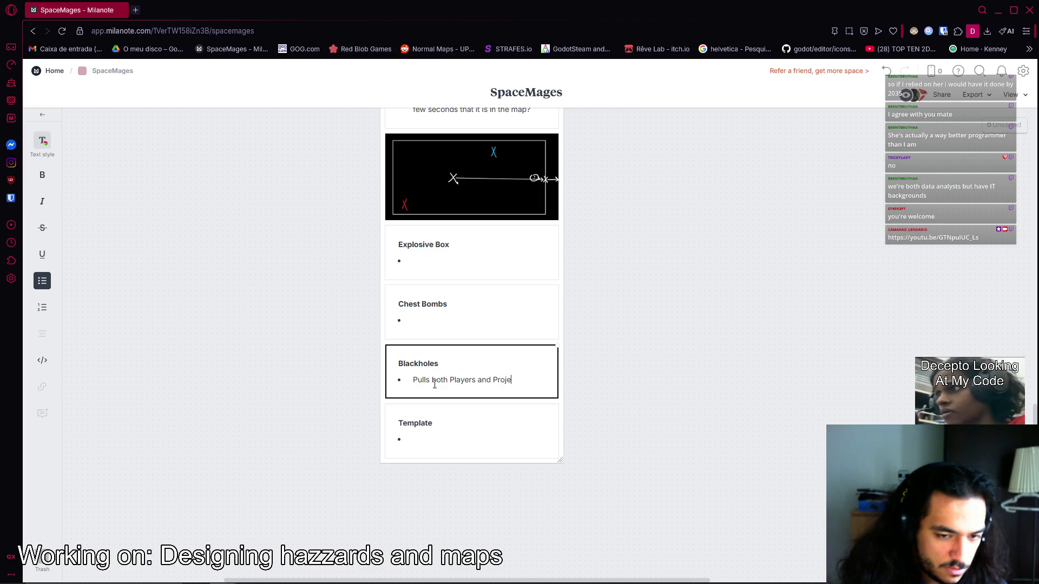
{"action": "type", "text": "ctiles"}
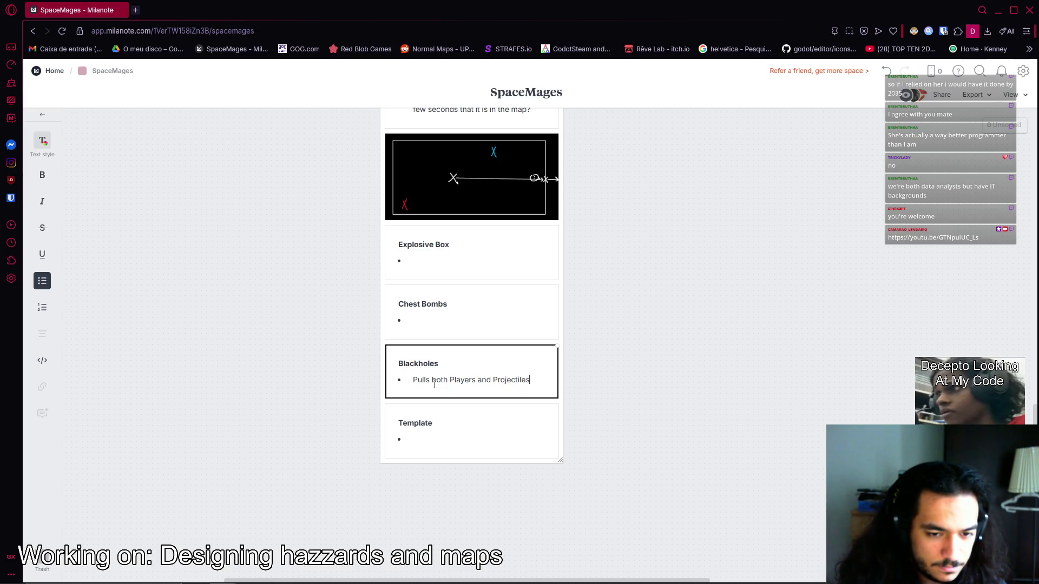
{"action": "key", "text": "Return"}
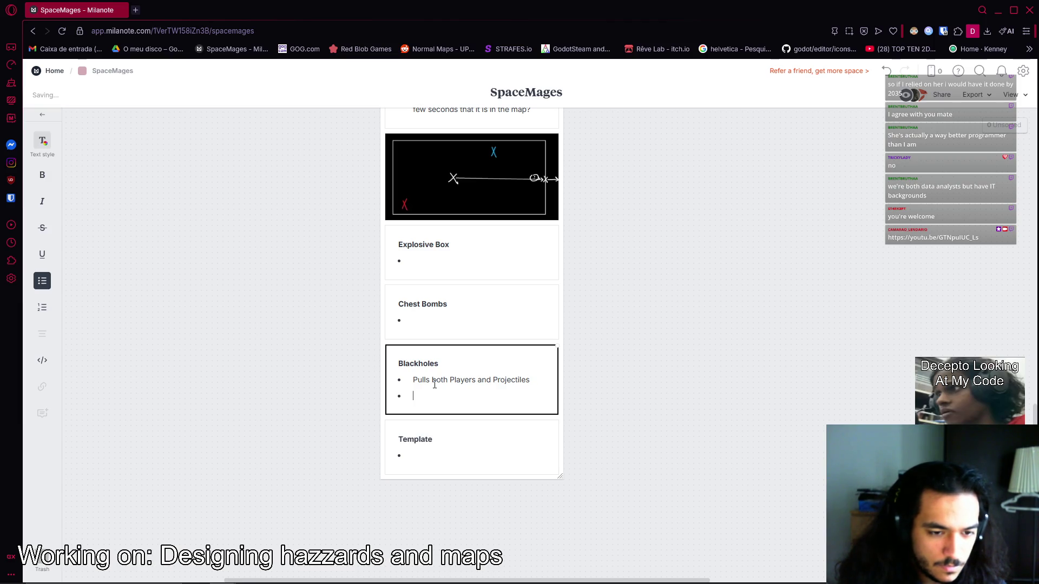
{"action": "type", "text": "Checks withi"}
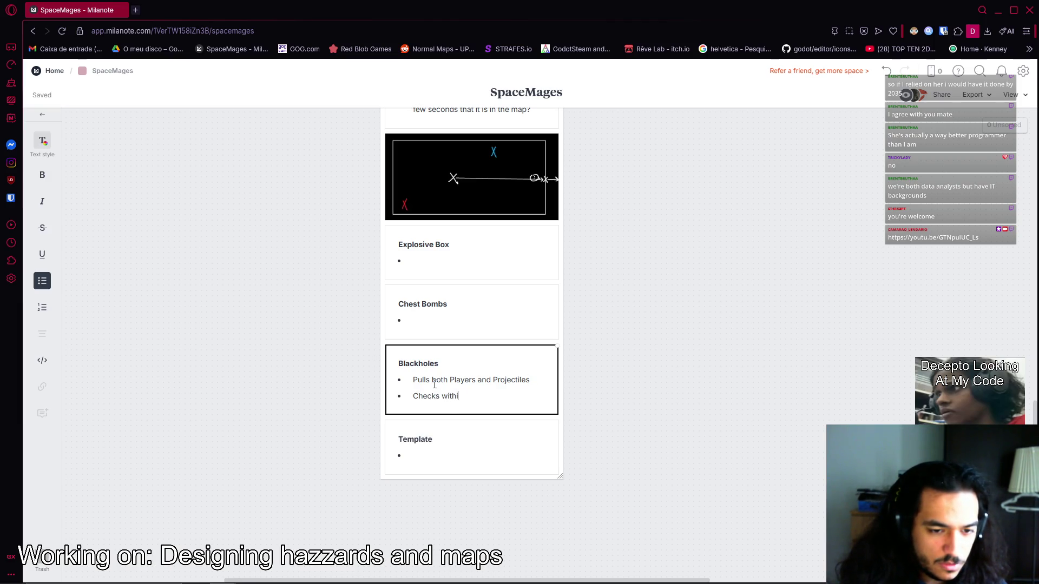
{"action": "type", "text": "n an area a"}
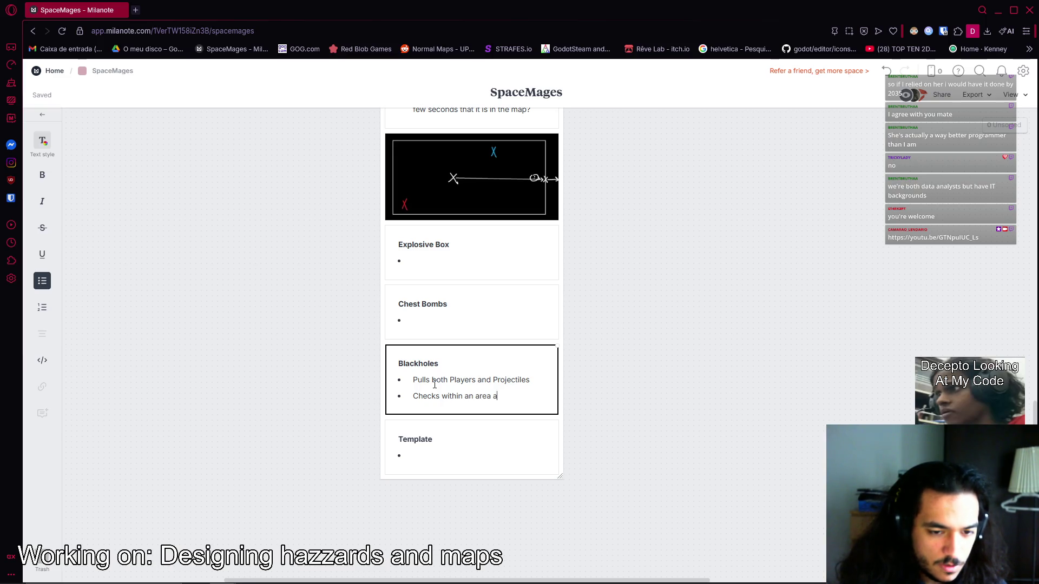
Merge the bullets so Blackholes applies a force in the direction of its center, then add a bullet.
{"action": "left_click", "coordinate": [432, 400]}
{"action": "key", "text": "BackSpace"}
{"action": "key", "text": "BackSpace"}
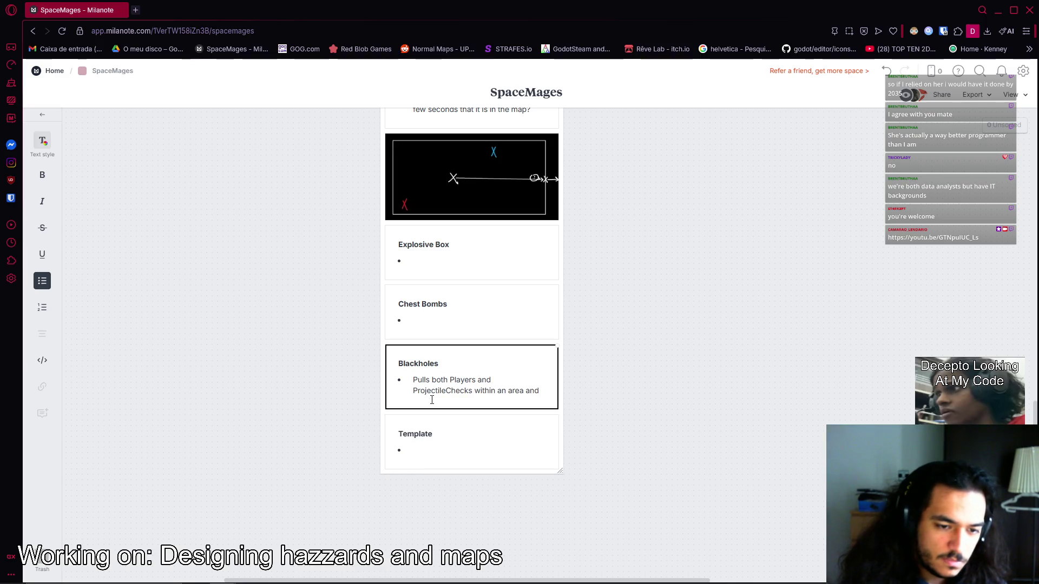
{"action": "type", "text": "and"}
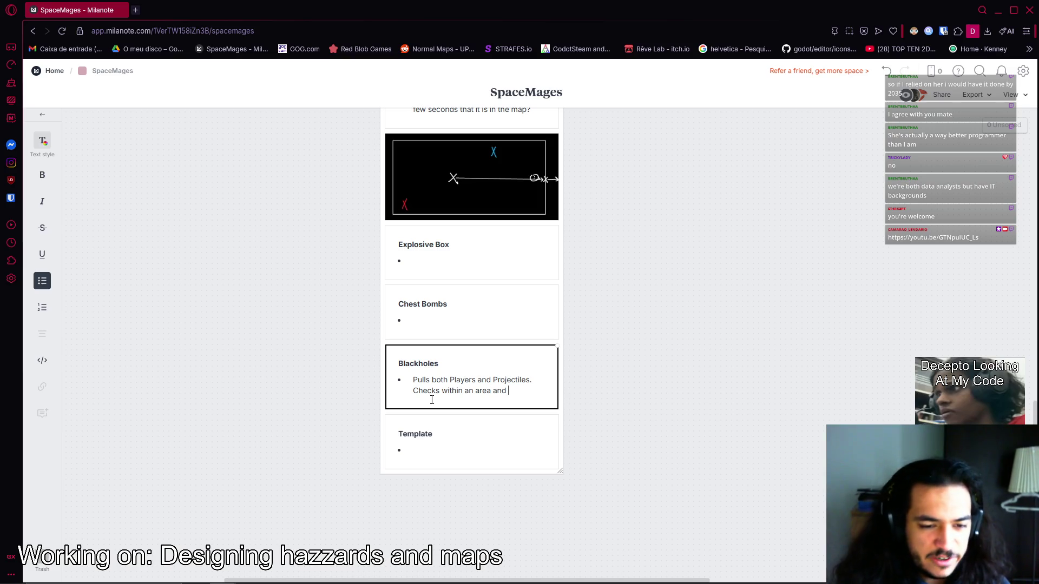
{"action": "type", "text": " aplp"}
{"action": "key", "text": "BackSpace"}
{"action": "key", "text": "BackSpace"}
{"action": "type", "text": "pliess a force"}
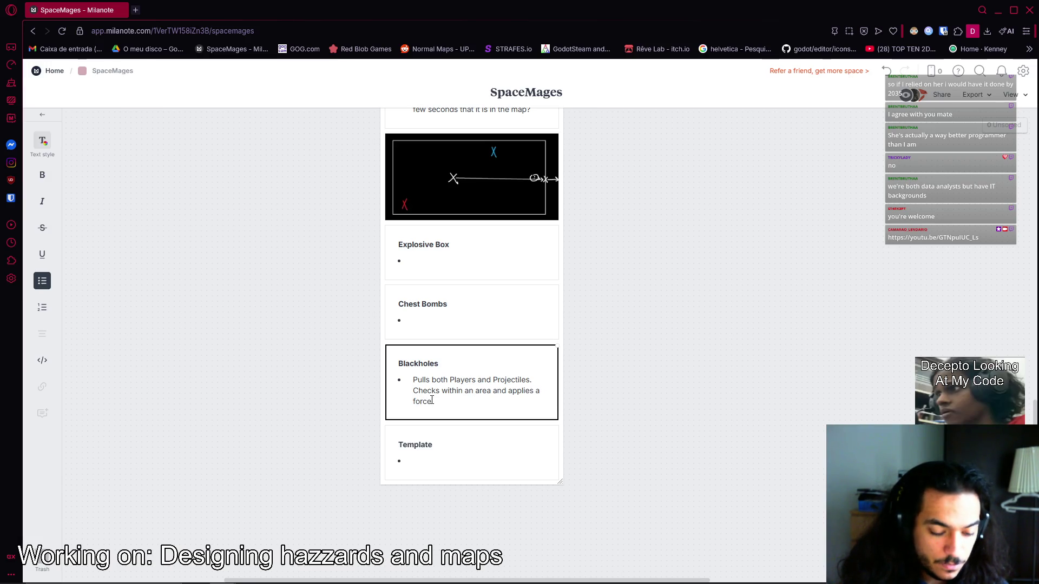
{"action": "type", "text": "that pulls "}
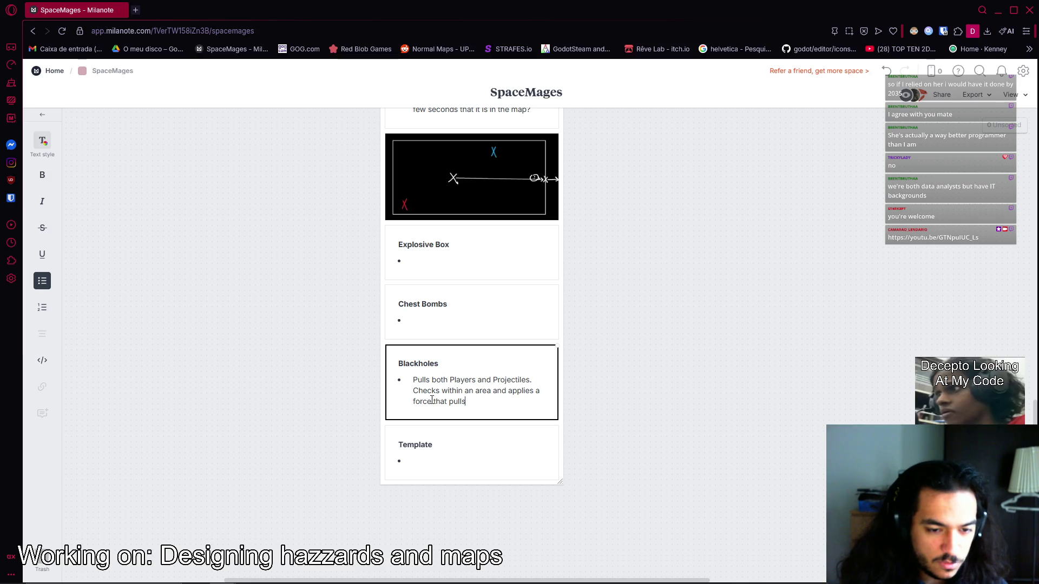
{"action": "type", "text": "t"}
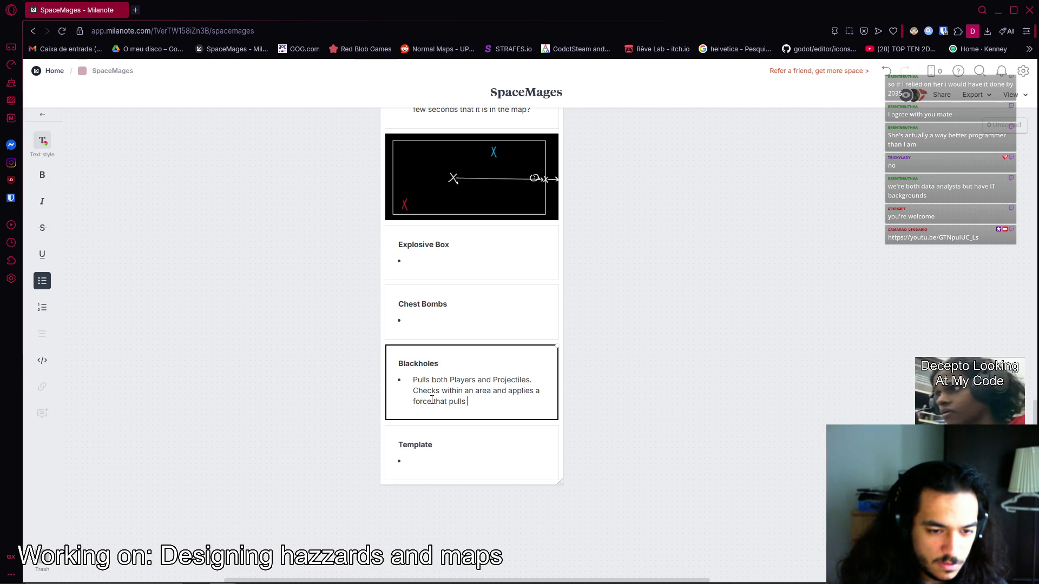
{"action": "key", "text": "BackSpace"}
{"action": "key", "text": "BackSpace"}
{"action": "key", "text": "BackSpace"}
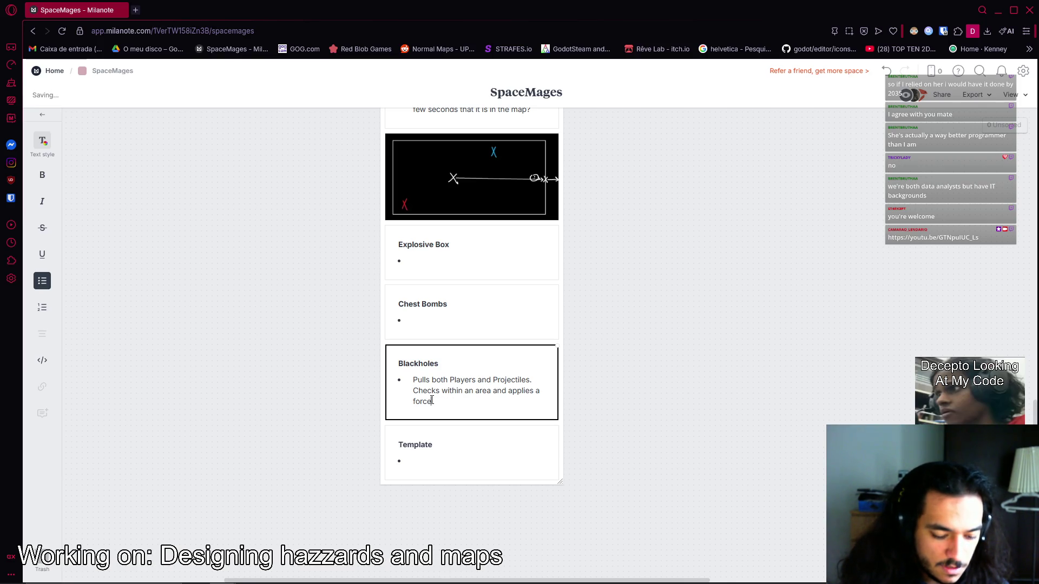
{"action": "type", "text": "in the direction of its center"}
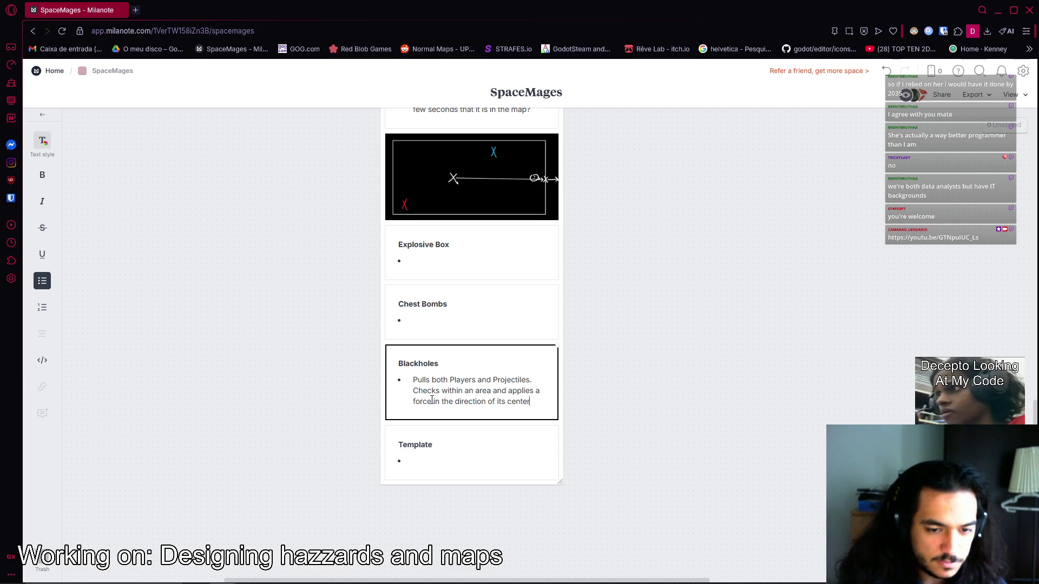
{"action": "key", "text": "Return"}
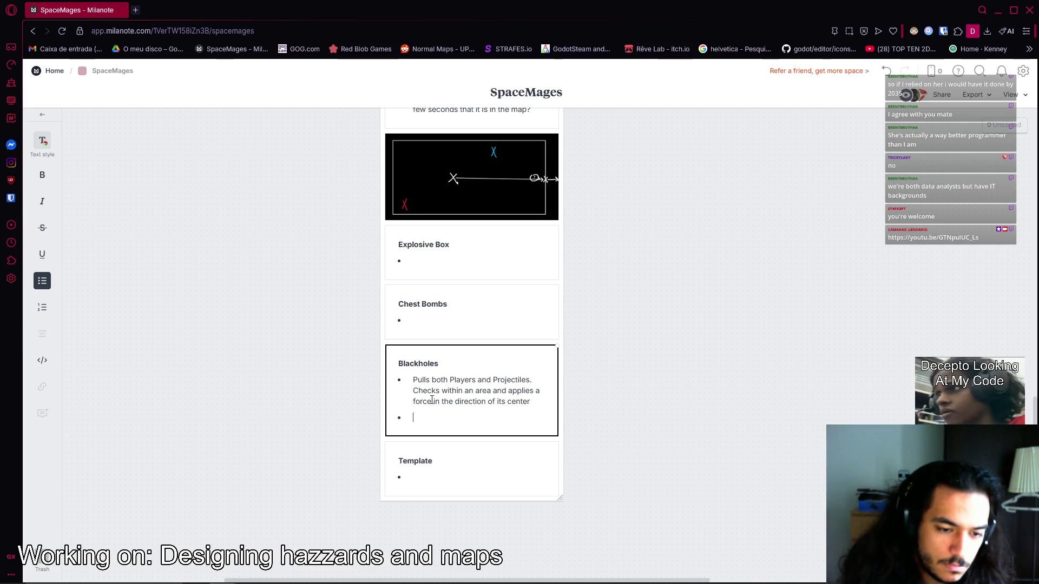
Duplicate the Template card with Ctrl+D and select its title text.
{"action": "left_click", "coordinate": [451, 459]}
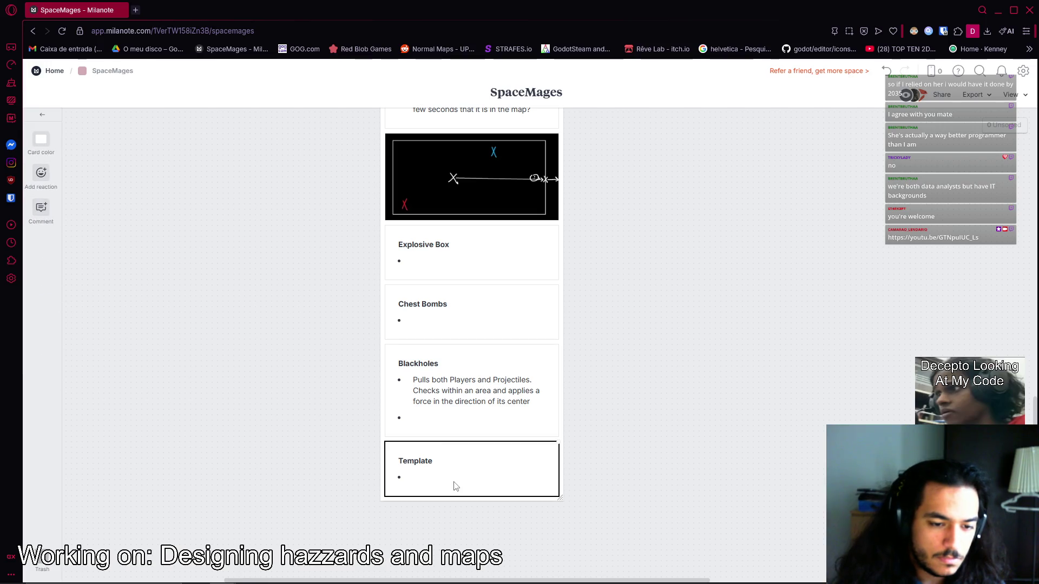
{"action": "key", "text": "ctrl+d"}
{"action": "left_click", "coordinate": [459, 465]}
{"action": "double_click", "coordinate": [453, 462]}
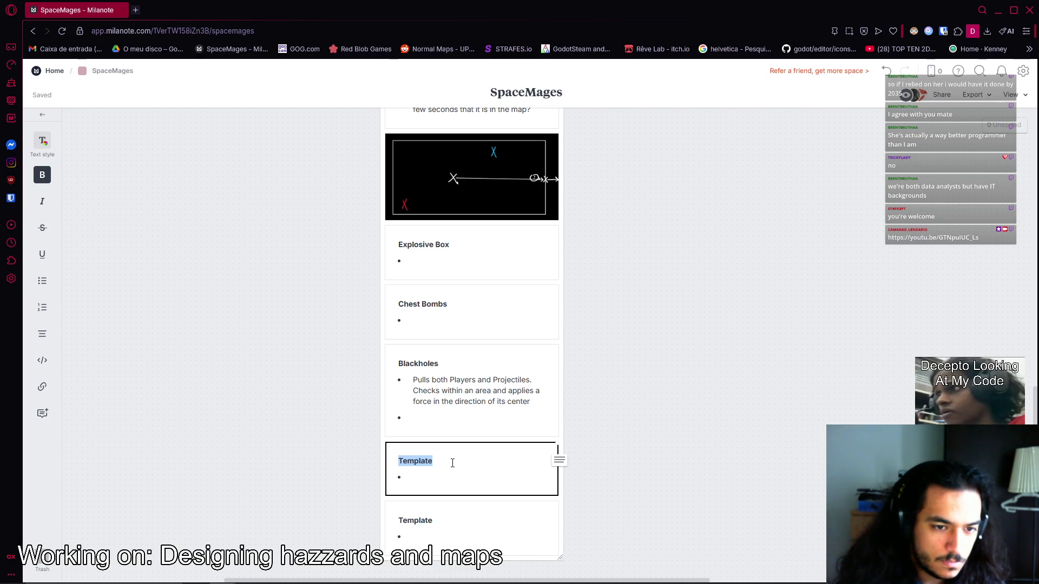
{"action": "key", "text": "alt+Tab"}
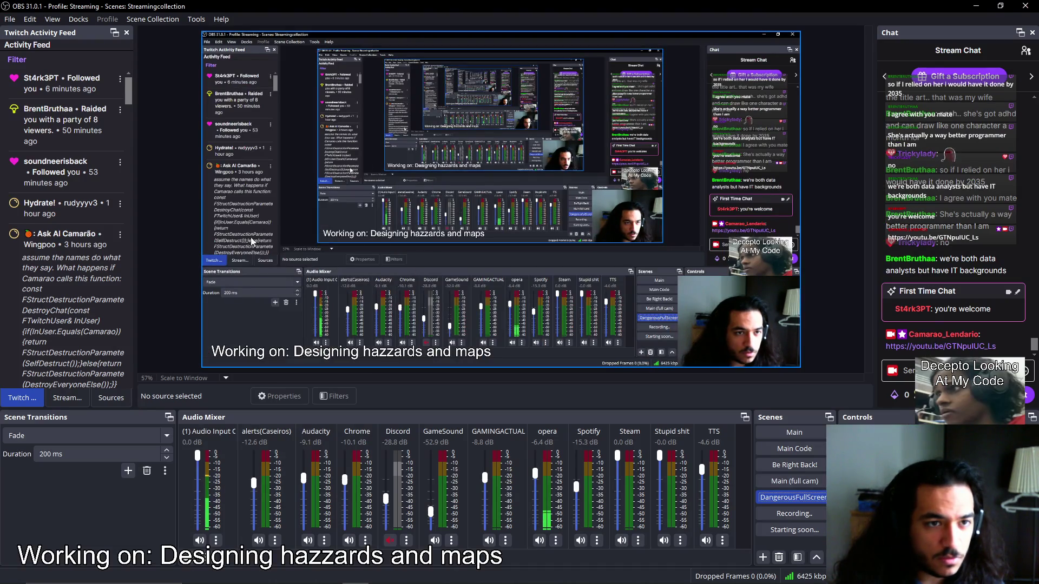
Show the Sources list, toggle TODOLIST DEBUG visible then hidden, and select the TODOLIST source.
{"action": "left_click", "coordinate": [111, 398]}
{"action": "left_click", "coordinate": [10, 132]}
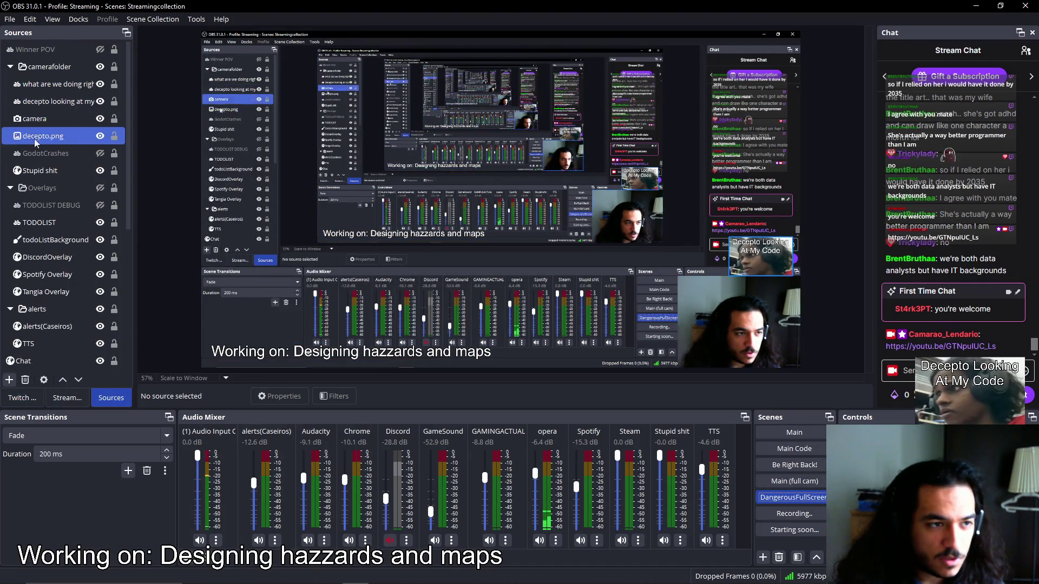
{"action": "left_click", "coordinate": [82, 206]}
{"action": "left_click", "coordinate": [100, 205]}
{"action": "left_click", "coordinate": [100, 205]}
{"action": "left_click", "coordinate": [81, 222]}
{"action": "left_click", "coordinate": [70, 345]}
{"action": "left_click", "coordinate": [106, 227]}
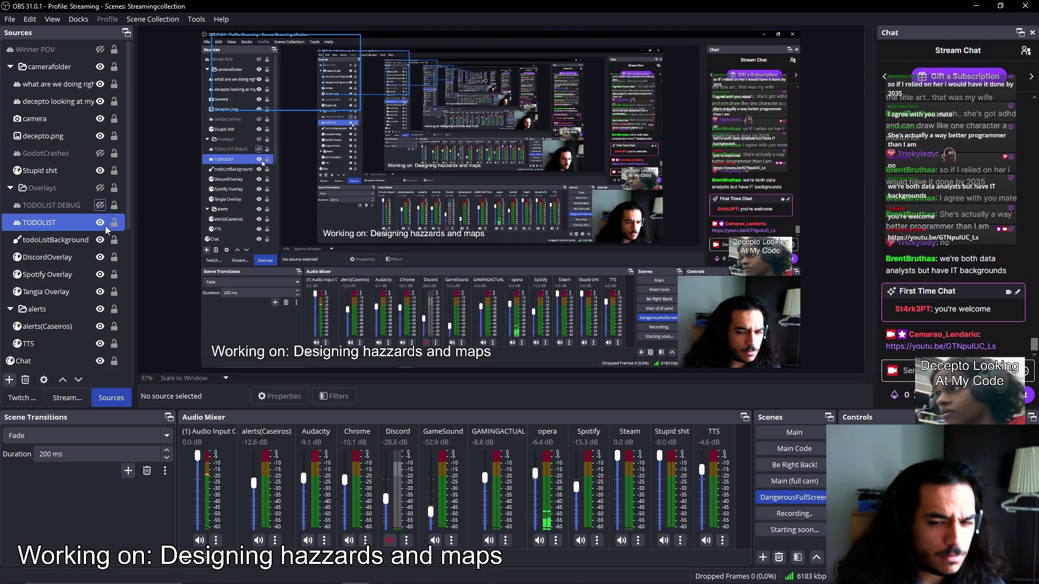
{"action": "key", "text": "alt+Tab"}
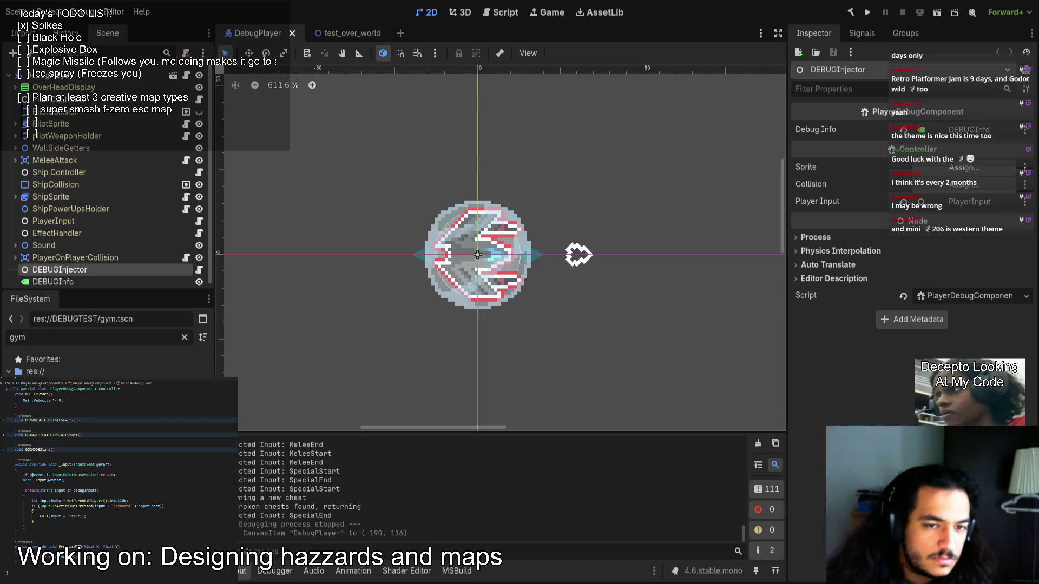
Fill the Paint canvas with black and make white the drawing colour.
{"action": "key", "text": "alt+Tab"}
{"action": "left_click", "coordinate": [145, 42]}
{"action": "left_click", "coordinate": [189, 105]}
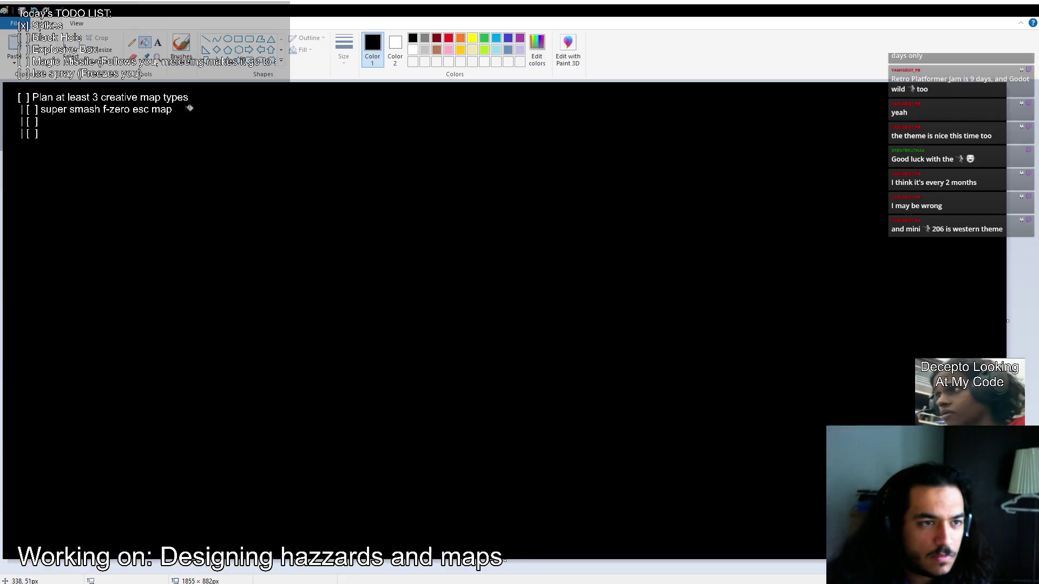
{"action": "left_click", "coordinate": [413, 49]}
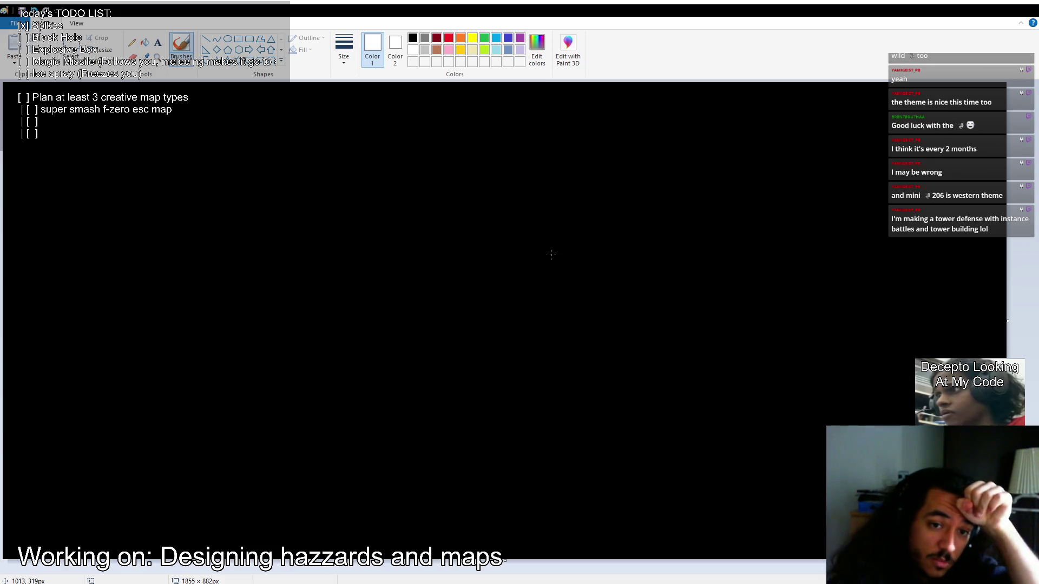
Draw a vertical wall, a ground line meeting it, and a tree beside the wall.
{"action": "left_click_drag", "start_coordinate": [639, 169], "coordinate": [647, 324]}
{"action": "left_click_drag", "start_coordinate": [377, 316], "coordinate": [614, 339]}
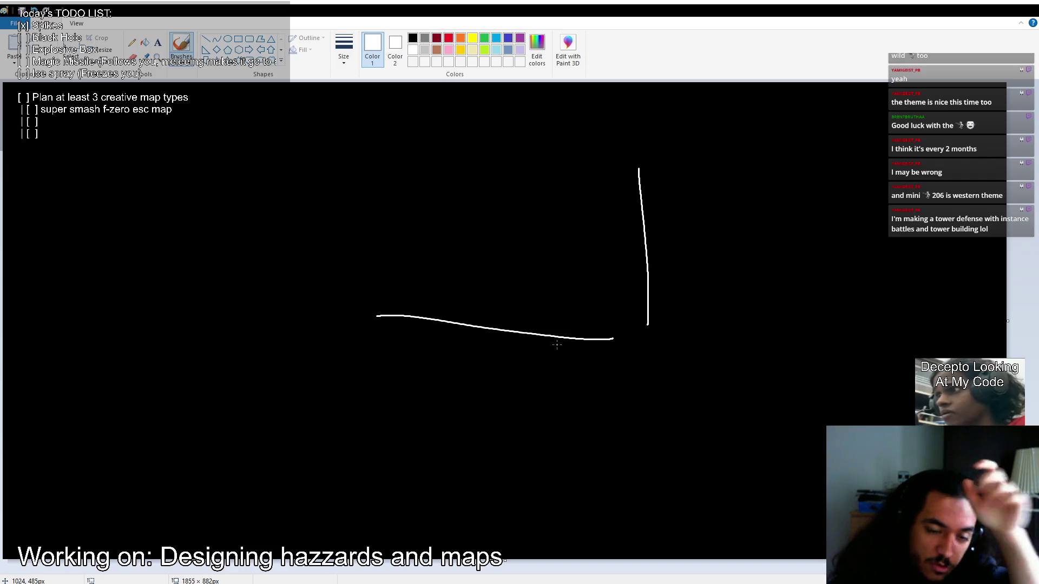
{"action": "key", "text": "ctrl+z"}
{"action": "left_click_drag", "start_coordinate": [318, 305], "coordinate": [650, 312]}
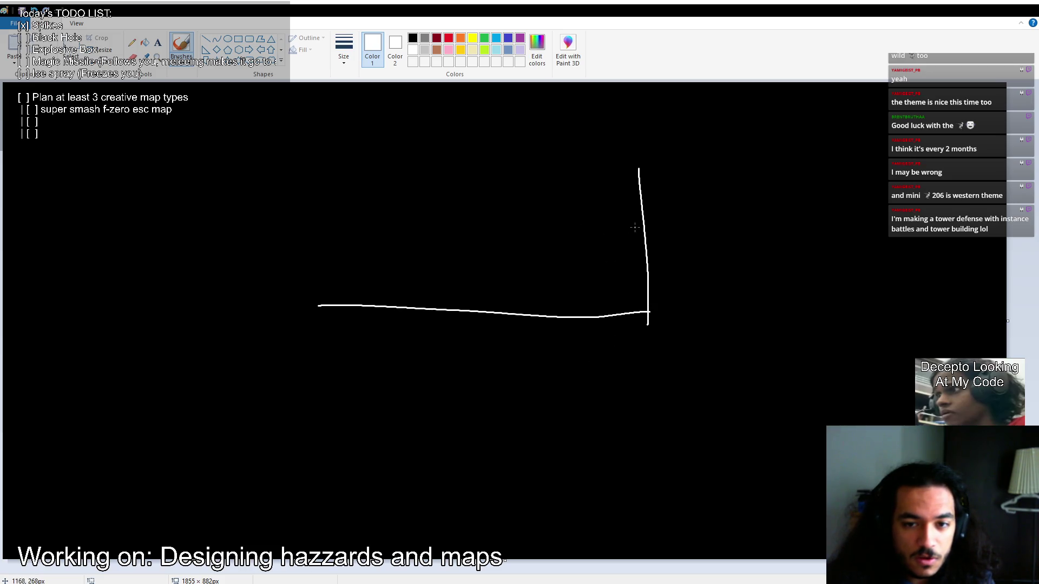
{"action": "left_click_drag", "start_coordinate": [644, 226], "coordinate": [648, 241]}
{"action": "mouse_move", "coordinate": [553, 307]}
{"action": "left_mouse_down"}
{"action": "mouse_move", "coordinate": [595, 301]}
{"action": "mouse_move", "coordinate": [556, 308]}
{"action": "left_mouse_up"}
{"action": "mouse_move", "coordinate": [569, 270]}
{"action": "left_mouse_down"}
{"action": "mouse_move", "coordinate": [583, 280]}
{"action": "mouse_move", "coordinate": [571, 297]}
{"action": "left_mouse_up"}
{"action": "mouse_move", "coordinate": [628, 227]}
{"action": "left_mouse_down"}
{"action": "mouse_move", "coordinate": [548, 214]}
{"action": "mouse_move", "coordinate": [533, 246]}
{"action": "mouse_move", "coordinate": [546, 277]}
{"action": "mouse_move", "coordinate": [600, 288]}
{"action": "mouse_move", "coordinate": [629, 234]}
{"action": "left_mouse_up"}
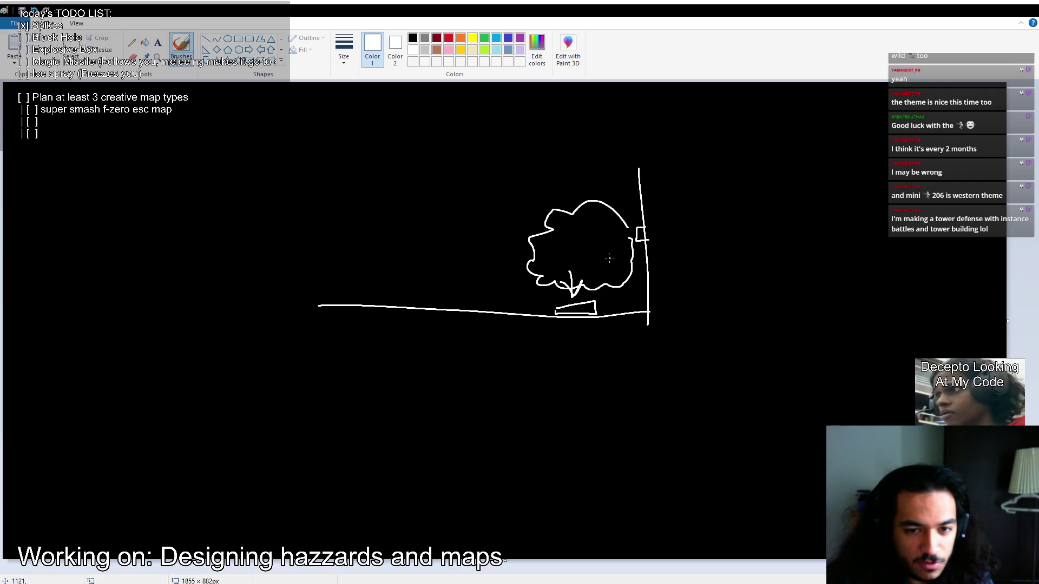
Write the FREZZE label to the right of the wall.
{"action": "mouse_move", "coordinate": [688, 248]}
{"action": "left_mouse_down"}
{"action": "mouse_move", "coordinate": [697, 196]}
{"action": "mouse_move", "coordinate": [698, 211]}
{"action": "mouse_move", "coordinate": [706, 194]}
{"action": "mouse_move", "coordinate": [726, 236]}
{"action": "left_mouse_up"}
{"action": "mouse_move", "coordinate": [739, 196]}
{"action": "left_mouse_down"}
{"action": "mouse_move", "coordinate": [737, 234]}
{"action": "mouse_move", "coordinate": [762, 196]}
{"action": "left_mouse_up"}
{"action": "mouse_move", "coordinate": [734, 220]}
{"action": "left_mouse_down"}
{"action": "mouse_move", "coordinate": [755, 216]}
{"action": "mouse_move", "coordinate": [755, 230]}
{"action": "mouse_move", "coordinate": [790, 209]}
{"action": "mouse_move", "coordinate": [798, 243]}
{"action": "left_mouse_up"}
{"action": "left_click_drag", "start_coordinate": [806, 201], "coordinate": [838, 245]}
{"action": "left_click_drag", "start_coordinate": [848, 206], "coordinate": [851, 254]}
{"action": "left_click_drag", "start_coordinate": [852, 208], "coordinate": [888, 199]}
{"action": "mouse_move", "coordinate": [852, 231]}
{"action": "left_mouse_down"}
{"action": "mouse_move", "coordinate": [884, 227]}
{"action": "mouse_move", "coordinate": [920, 251]}
{"action": "left_mouse_up"}
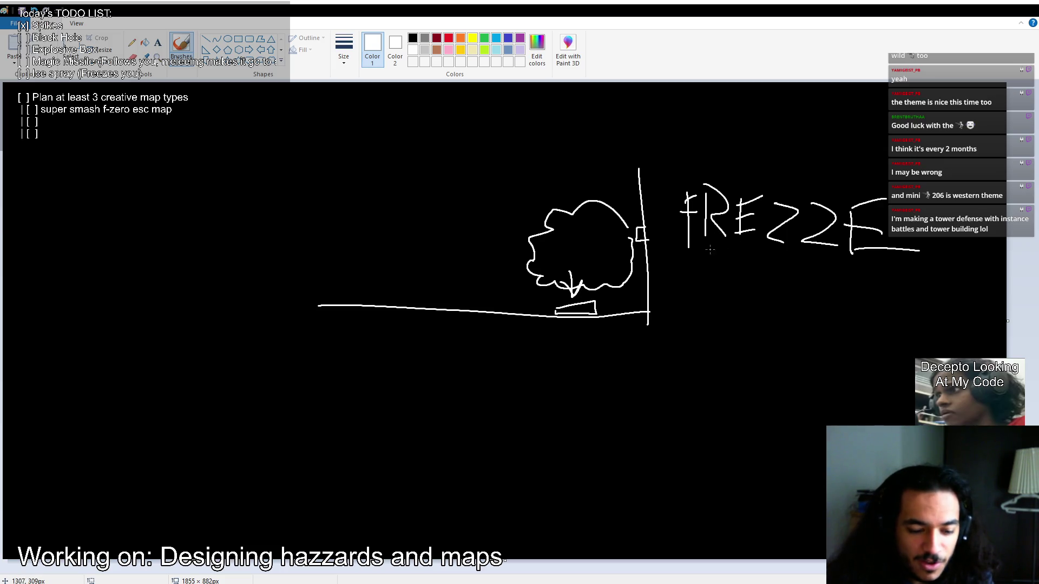
Undo the bad strokes and redraw the Z letters and final letter of FREZZE.
{"action": "key", "text": "ctrl+z"}
{"action": "key", "text": "ctrl+z"}
{"action": "key", "text": "ctrl+z"}
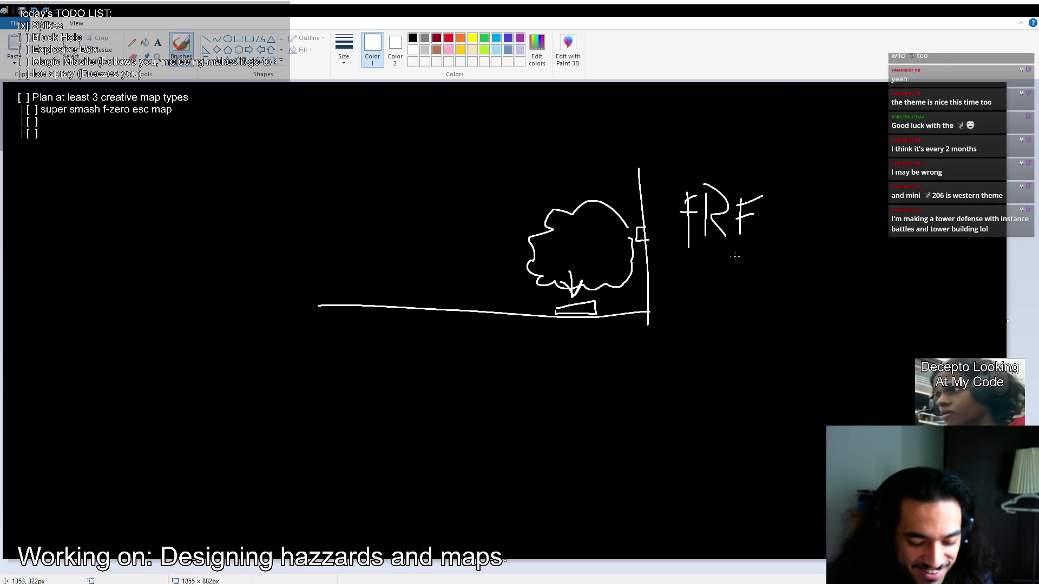
{"action": "left_click_drag", "start_coordinate": [741, 234], "coordinate": [865, 234]}
{"action": "key", "text": "ctrl+z"}
{"action": "mouse_move", "coordinate": [780, 202]}
{"action": "left_mouse_down"}
{"action": "mouse_move", "coordinate": [804, 201]}
{"action": "mouse_move", "coordinate": [819, 230]}
{"action": "mouse_move", "coordinate": [845, 219]}
{"action": "mouse_move", "coordinate": [887, 231]}
{"action": "left_mouse_up"}
{"action": "mouse_move", "coordinate": [882, 200]}
{"action": "left_mouse_down"}
{"action": "mouse_move", "coordinate": [914, 192]}
{"action": "mouse_move", "coordinate": [925, 216]}
{"action": "left_mouse_up"}
{"action": "left_click_drag", "start_coordinate": [892, 232], "coordinate": [949, 232]}
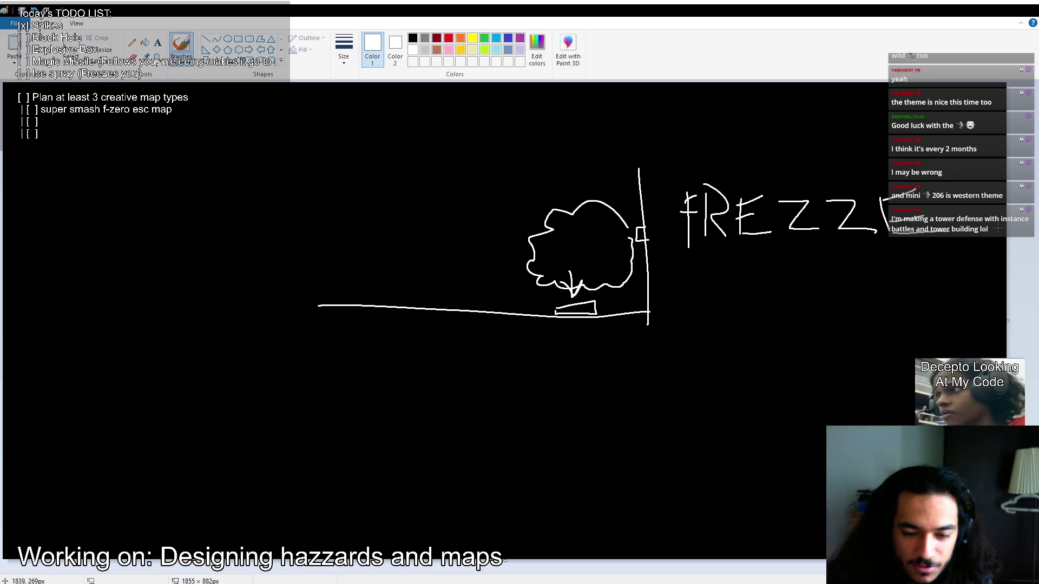
Replace the slanted underline with a straight one under the label and lengthen the F's bars.
{"action": "left_click_drag", "start_coordinate": [673, 253], "coordinate": [968, 219]}
{"action": "key", "text": "ctrl+z"}
{"action": "left_click_drag", "start_coordinate": [682, 252], "coordinate": [951, 253]}
{"action": "mouse_move", "coordinate": [694, 198]}
{"action": "left_mouse_down"}
{"action": "mouse_move", "coordinate": [712, 190]}
{"action": "mouse_move", "coordinate": [706, 209]}
{"action": "left_mouse_up"}
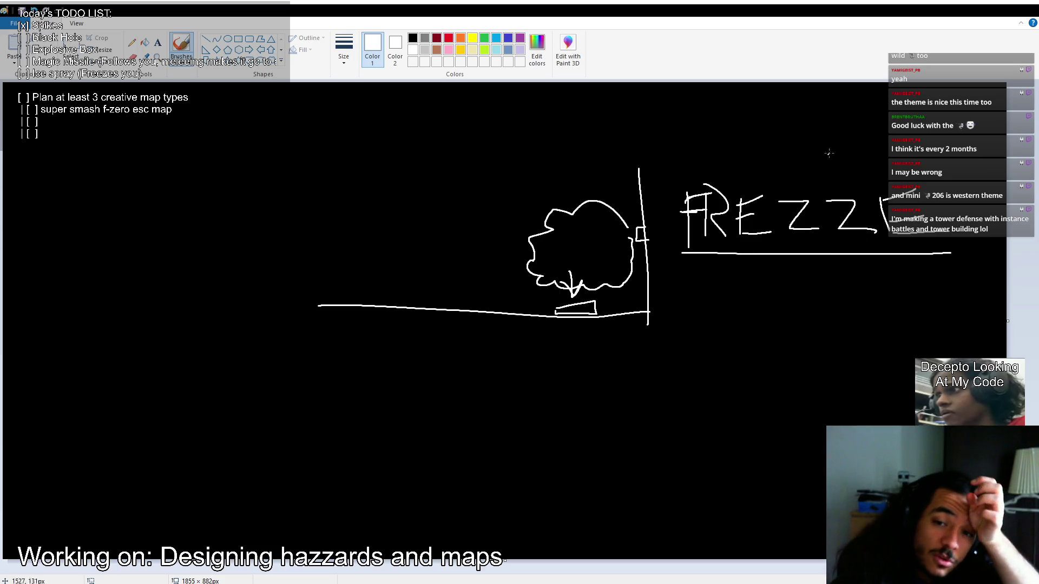
Try circling the label and moving the selected drawing, undoing both.
{"action": "left_click_drag", "start_coordinate": [707, 123], "coordinate": [604, 160]}
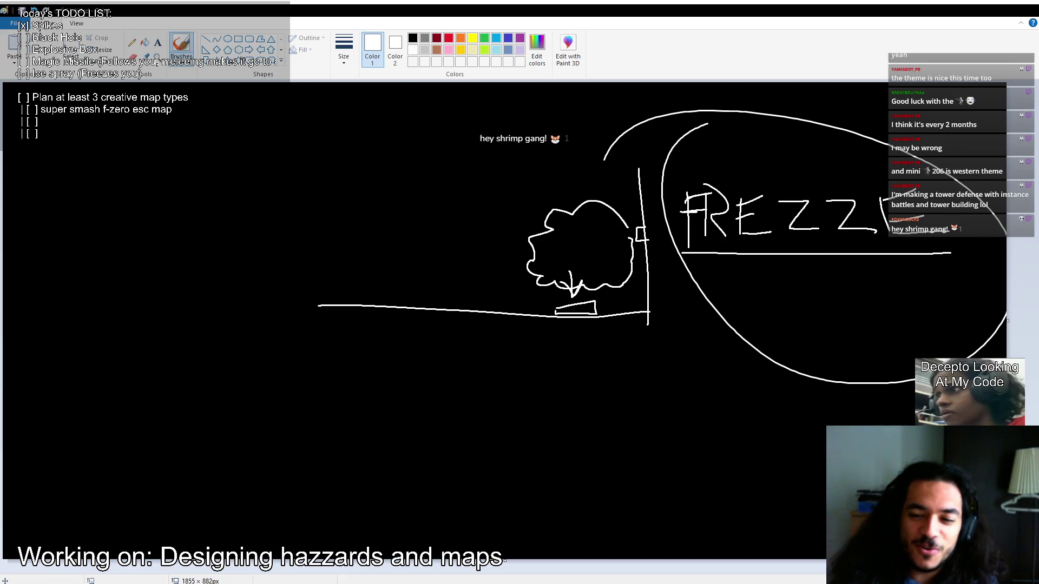
{"action": "key", "text": "ctrl+z"}
{"action": "mouse_move", "coordinate": [689, 265]}
{"action": "left_mouse_down"}
{"action": "mouse_move", "coordinate": [921, 260]}
{"action": "mouse_move", "coordinate": [812, 144]}
{"action": "mouse_move", "coordinate": [638, 211]}
{"action": "mouse_move", "coordinate": [682, 266]}
{"action": "left_mouse_up"}
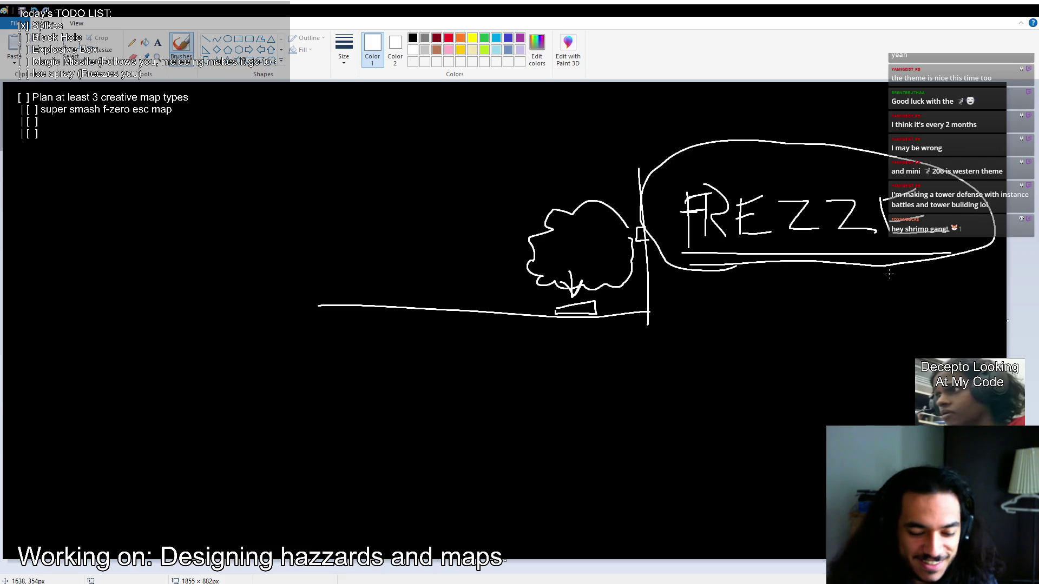
{"action": "key", "text": "ctrl+z"}
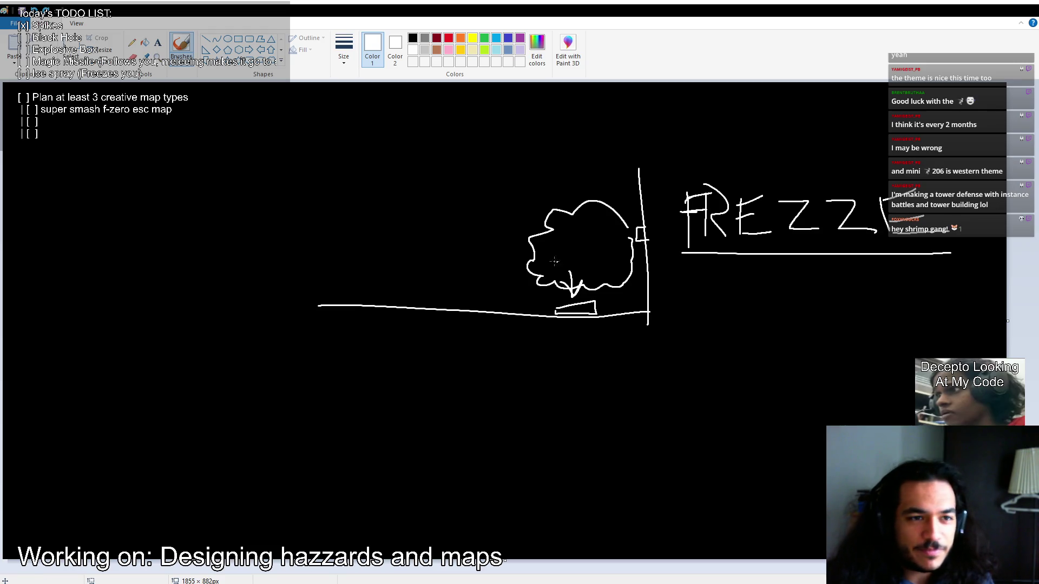
{"action": "left_click", "coordinate": [70, 44]}
{"action": "left_click_drag", "start_coordinate": [260, 371], "coordinate": [940, 134]}
{"action": "mouse_move", "coordinate": [809, 225]}
{"action": "left_mouse_down"}
{"action": "mouse_move", "coordinate": [557, 225]}
{"action": "mouse_move", "coordinate": [764, 210]}
{"action": "left_mouse_up"}
{"action": "key", "text": "ctrl+z"}
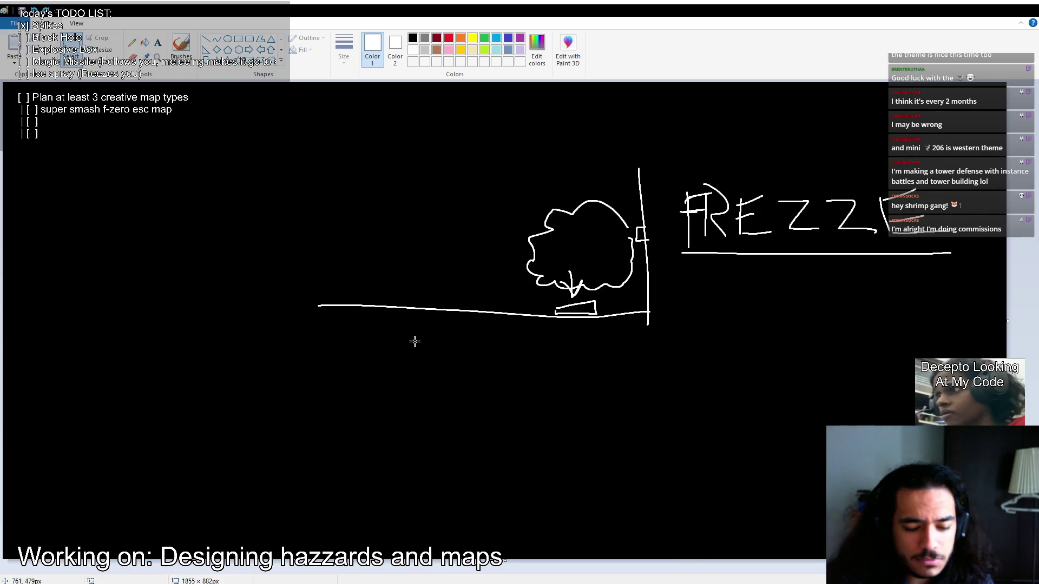
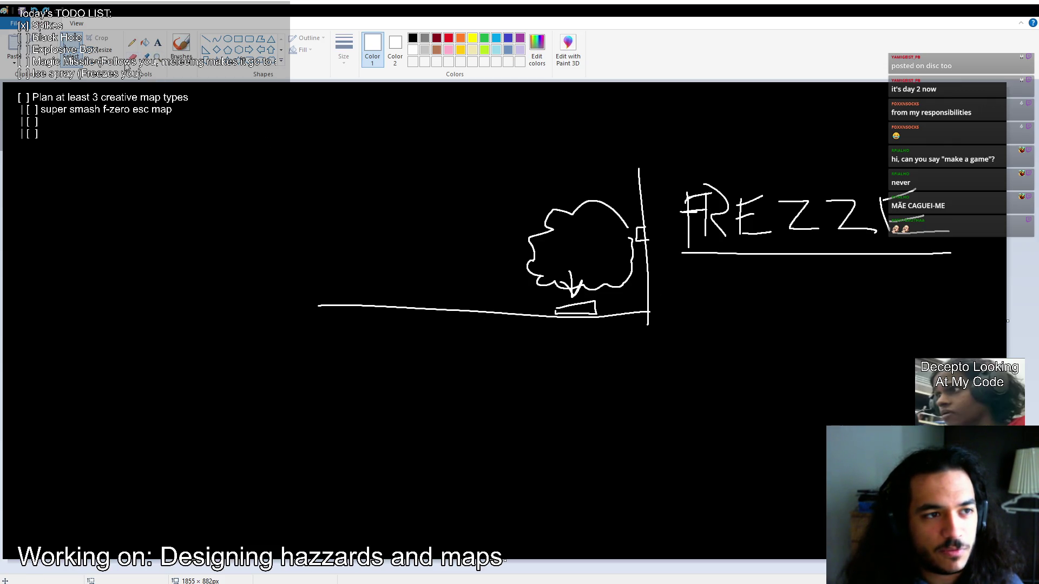
Draw a freehand white frame around the tree, wall and FREZZ sketch, undoing the strokes to redraw them.
{"action": "mouse_move", "coordinate": [298, 324]}
{"action": "left_mouse_down"}
{"action": "mouse_move", "coordinate": [881, 197]}
{"action": "mouse_move", "coordinate": [853, 127]}
{"action": "mouse_move", "coordinate": [946, 137]}
{"action": "left_mouse_up"}
{"action": "left_click", "coordinate": [860, 338]}
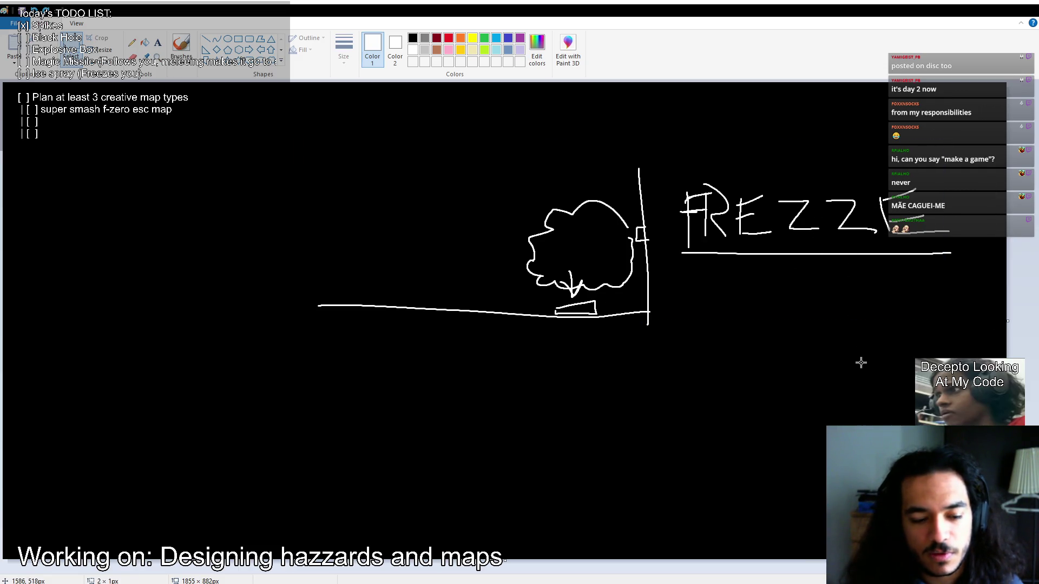
{"action": "left_click", "coordinate": [180, 41]}
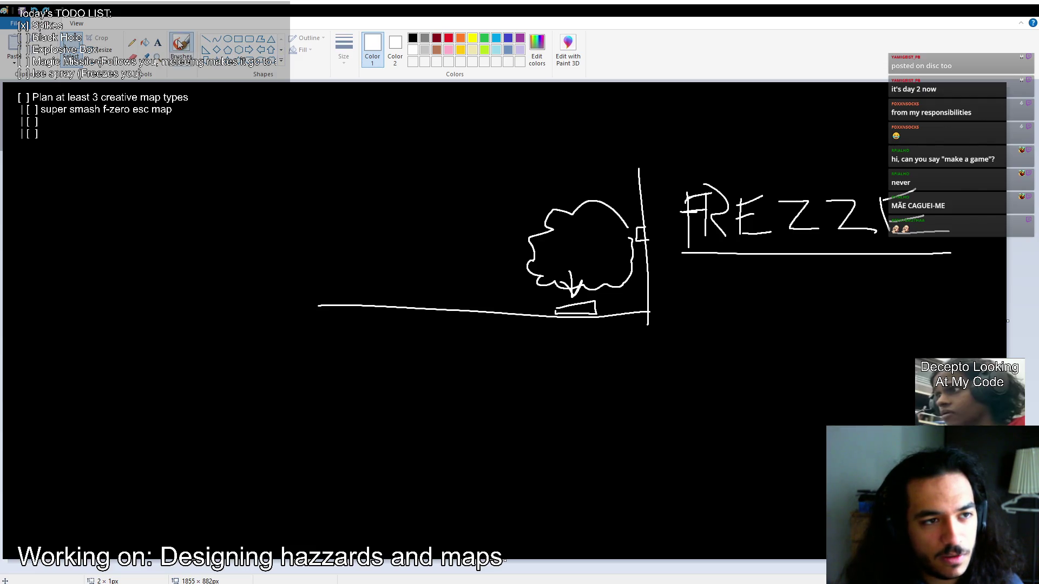
{"action": "mouse_move", "coordinate": [298, 126]}
{"action": "left_mouse_down"}
{"action": "mouse_move", "coordinate": [289, 344]}
{"action": "mouse_move", "coordinate": [920, 368]}
{"action": "left_mouse_up"}
{"action": "mouse_move", "coordinate": [1011, 192]}
{"action": "left_mouse_down"}
{"action": "mouse_move", "coordinate": [962, 358]}
{"action": "mouse_move", "coordinate": [977, 147]}
{"action": "mouse_move", "coordinate": [274, 125]}
{"action": "mouse_move", "coordinate": [298, 252]}
{"action": "mouse_move", "coordinate": [693, 356]}
{"action": "mouse_move", "coordinate": [978, 359]}
{"action": "mouse_move", "coordinate": [967, 164]}
{"action": "mouse_move", "coordinate": [319, 130]}
{"action": "mouse_move", "coordinate": [255, 141]}
{"action": "mouse_move", "coordinate": [269, 115]}
{"action": "mouse_move", "coordinate": [305, 115]}
{"action": "mouse_move", "coordinate": [263, 161]}
{"action": "left_mouse_up"}
{"action": "key", "text": "ctrl+z"}
{"action": "key", "text": "ctrl+z"}
Scribble a spiky star at the frame's top-left corner, then undo it stroke by stroke.
{"action": "mouse_move", "coordinate": [299, 107]}
{"action": "left_mouse_down"}
{"action": "mouse_move", "coordinate": [302, 152]}
{"action": "mouse_move", "coordinate": [266, 160]}
{"action": "left_mouse_up"}
{"action": "mouse_move", "coordinate": [273, 119]}
{"action": "left_mouse_down"}
{"action": "mouse_move", "coordinate": [301, 142]}
{"action": "mouse_move", "coordinate": [266, 157]}
{"action": "mouse_move", "coordinate": [287, 97]}
{"action": "mouse_move", "coordinate": [325, 154]}
{"action": "mouse_move", "coordinate": [263, 100]}
{"action": "left_mouse_up"}
{"action": "left_click_drag", "start_coordinate": [276, 98], "coordinate": [317, 95]}
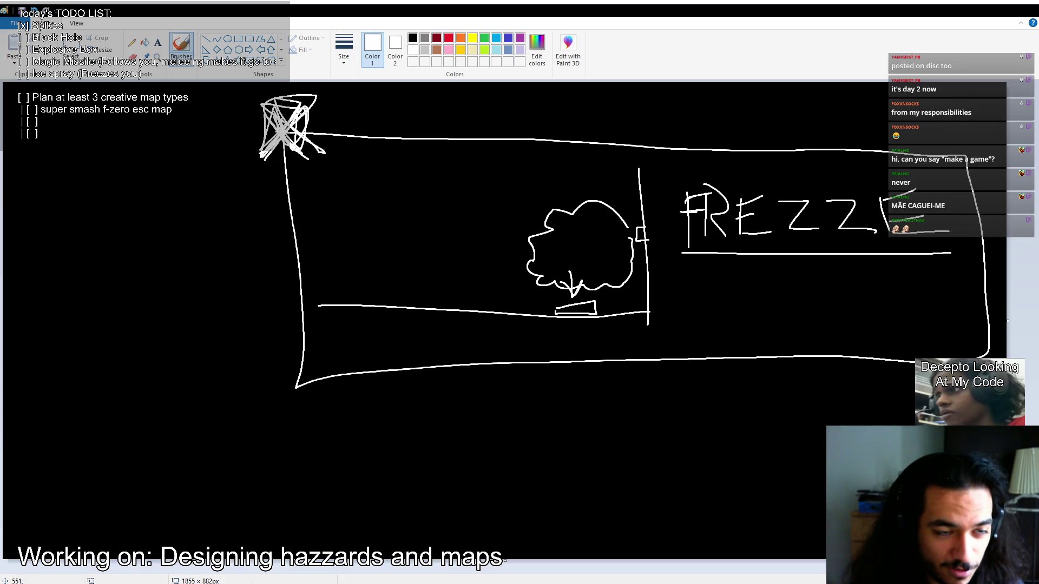
{"action": "left_click_drag", "start_coordinate": [304, 109], "coordinate": [259, 149]}
{"action": "left_click_drag", "start_coordinate": [252, 100], "coordinate": [290, 158]}
{"action": "key", "text": "ctrl+z"}
{"action": "mouse_move", "coordinate": [292, 117]}
{"action": "left_mouse_down"}
{"action": "mouse_move", "coordinate": [251, 147]}
{"action": "mouse_move", "coordinate": [317, 130]}
{"action": "left_mouse_up"}
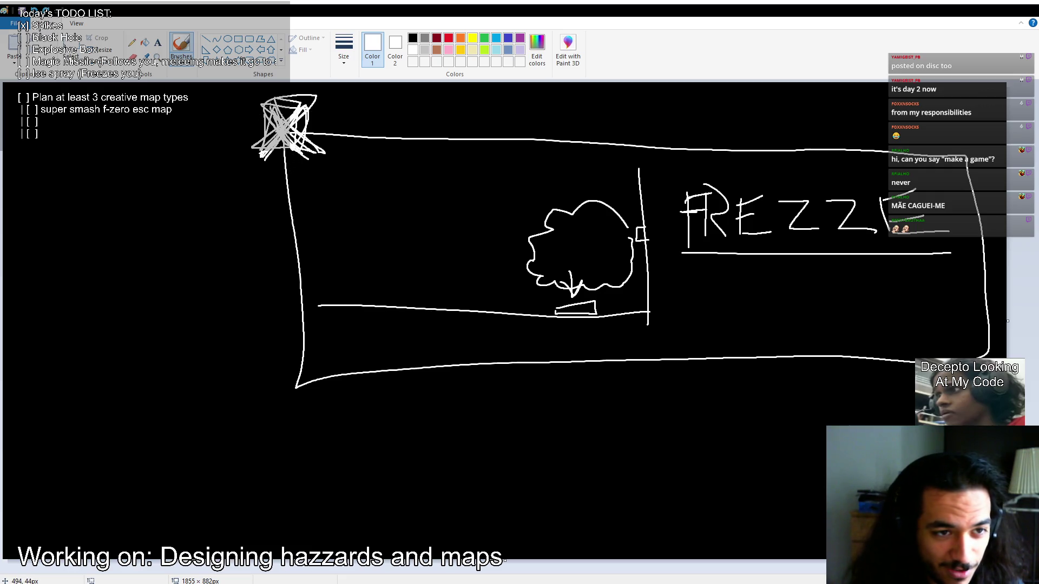
{"action": "mouse_move", "coordinate": [253, 140]}
{"action": "left_mouse_down"}
{"action": "mouse_move", "coordinate": [292, 165]}
{"action": "mouse_move", "coordinate": [313, 153]}
{"action": "mouse_move", "coordinate": [276, 171]}
{"action": "left_mouse_up"}
{"action": "key", "text": "ctrl+z"}
{"action": "key", "text": "ctrl+z"}
{"action": "key", "text": "ctrl+z"}
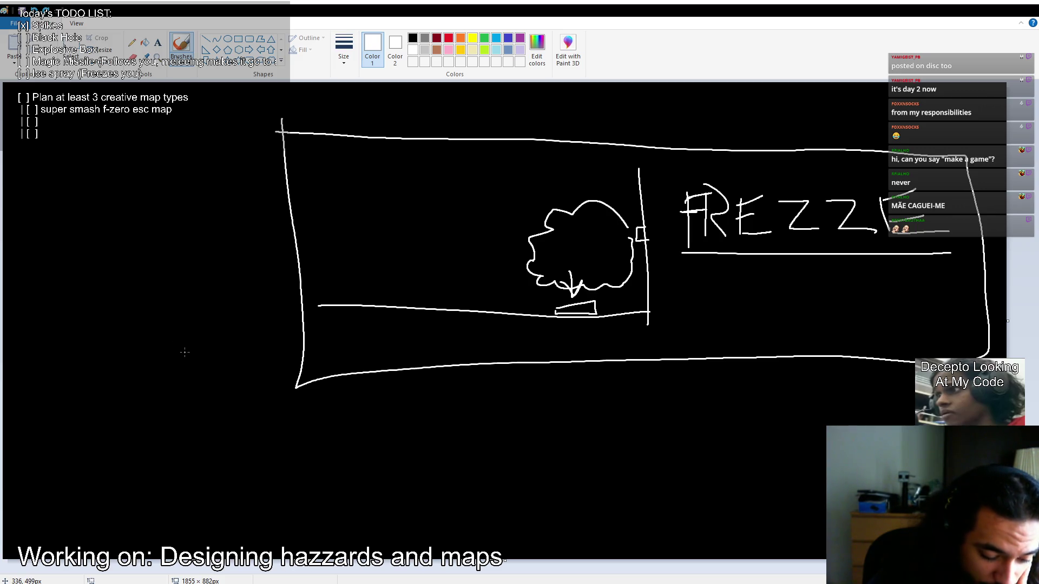
Draw a circle at upper left and a wavy line crossed by two strokes at lower left.
{"action": "mouse_move", "coordinate": [53, 162]}
{"action": "left_mouse_down"}
{"action": "mouse_move", "coordinate": [82, 194]}
{"action": "mouse_move", "coordinate": [60, 116]}
{"action": "mouse_move", "coordinate": [81, 82]}
{"action": "left_mouse_up"}
{"action": "left_click_drag", "start_coordinate": [3, 103], "coordinate": [5, 116]}
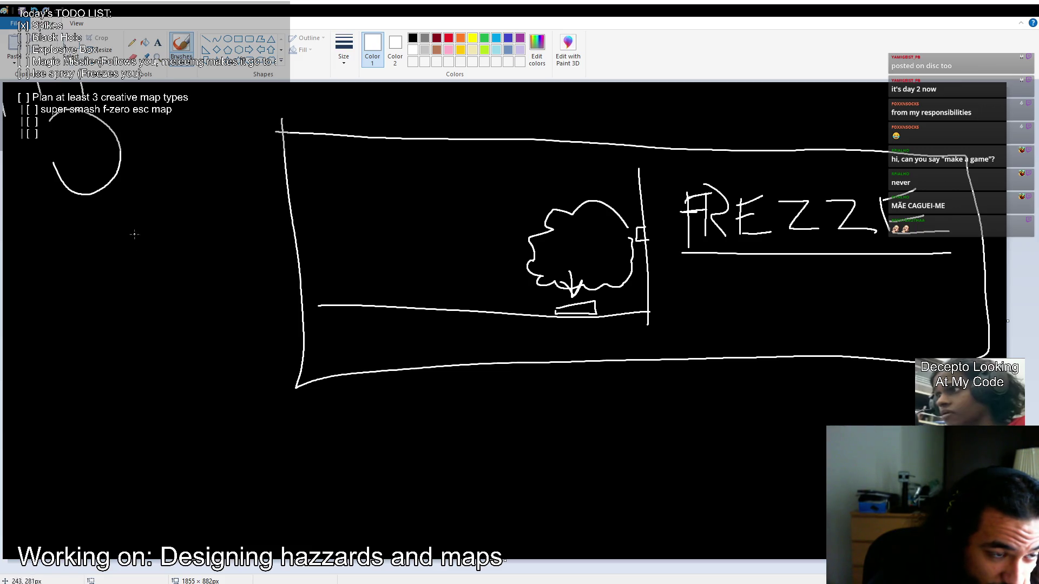
{"action": "mouse_move", "coordinate": [69, 442]}
{"action": "left_mouse_down"}
{"action": "mouse_move", "coordinate": [85, 430]}
{"action": "mouse_move", "coordinate": [309, 452]}
{"action": "left_mouse_up"}
{"action": "left_click_drag", "start_coordinate": [112, 414], "coordinate": [285, 502]}
{"action": "left_click_drag", "start_coordinate": [192, 381], "coordinate": [101, 529]}
Try an X over the circle and a stray stroke beside it, then undo both.
{"action": "left_click_drag", "start_coordinate": [45, 129], "coordinate": [151, 216]}
{"action": "left_click_drag", "start_coordinate": [124, 121], "coordinate": [2, 217]}
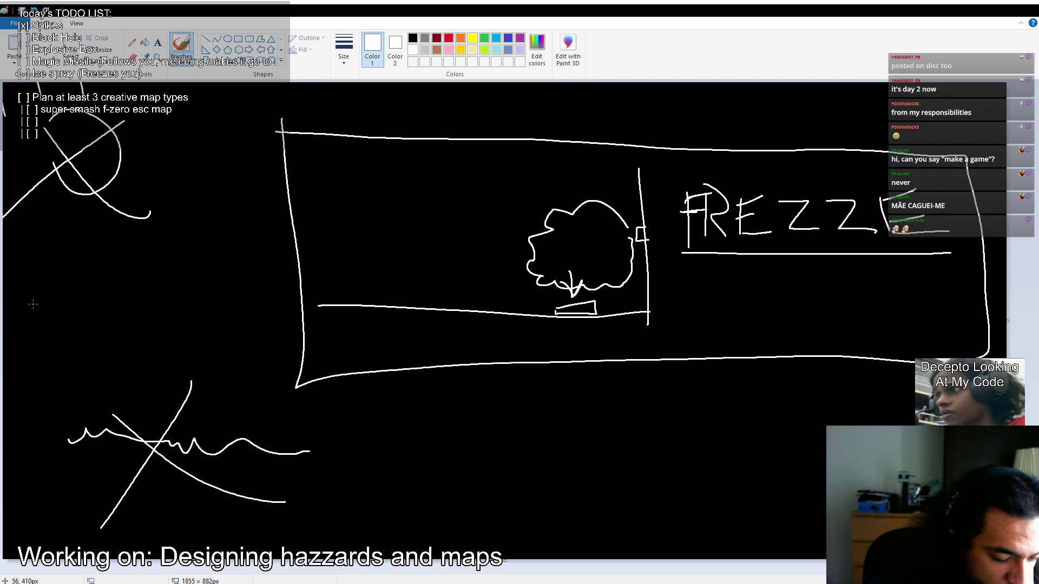
{"action": "key", "text": "ctrl+z"}
{"action": "key", "text": "ctrl+z"}
{"action": "mouse_move", "coordinate": [202, 301]}
{"action": "left_mouse_down"}
{"action": "mouse_move", "coordinate": [159, 273]}
{"action": "mouse_move", "coordinate": [35, 141]}
{"action": "left_mouse_up"}
{"action": "key", "text": "ctrl+z"}
{"action": "key", "text": "ctrl+z"}
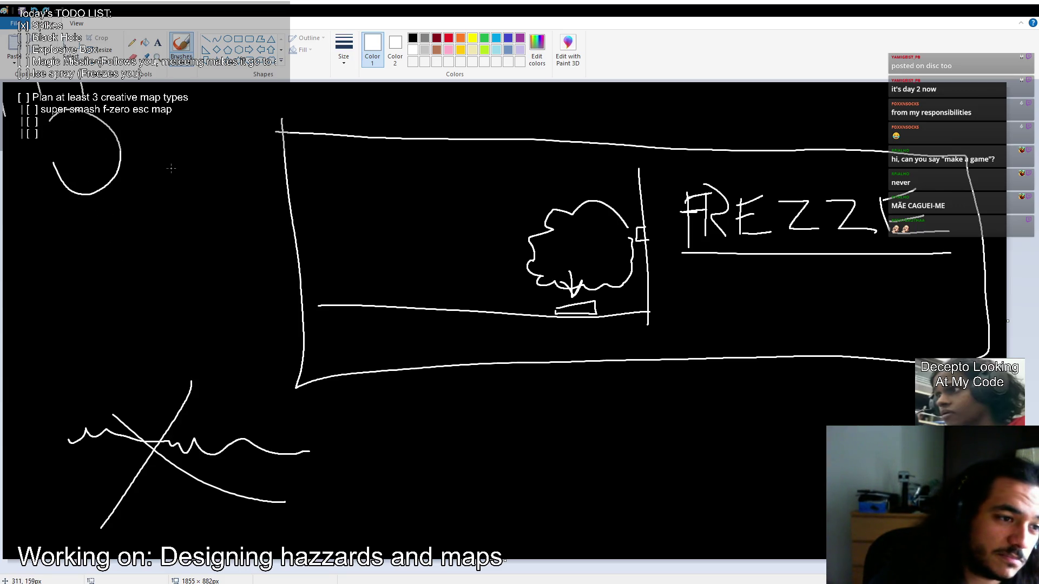
Sketch an exclamation mark, an oval and scattered question marks beside the circle, undoing most attempts.
{"action": "left_click", "coordinate": [158, 175]}
{"action": "mouse_move", "coordinate": [160, 155]}
{"action": "left_mouse_down"}
{"action": "mouse_move", "coordinate": [161, 121]}
{"action": "mouse_move", "coordinate": [142, 184]}
{"action": "mouse_move", "coordinate": [154, 100]}
{"action": "left_mouse_up"}
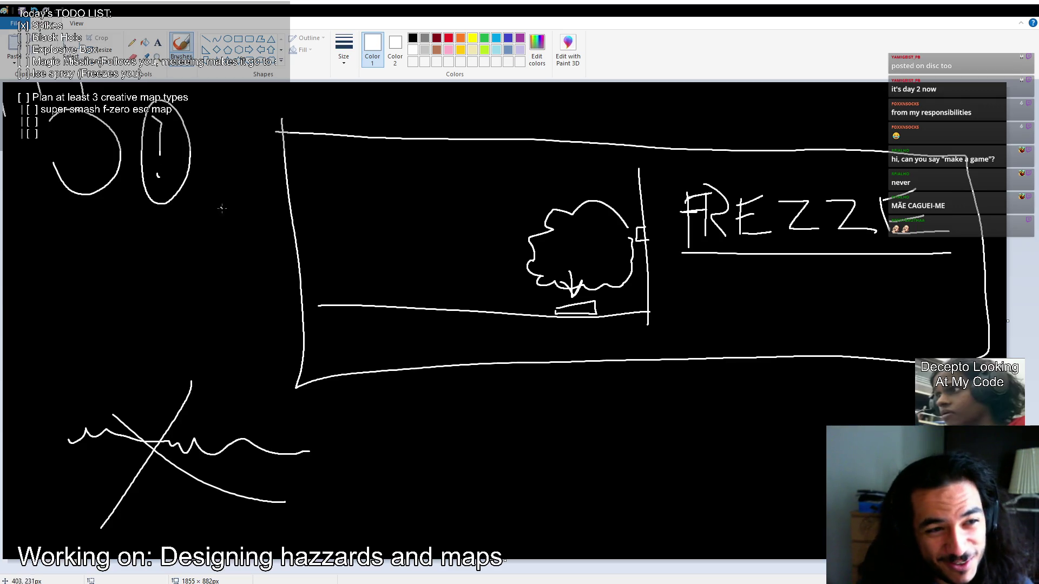
{"action": "key", "text": "ctrl+z"}
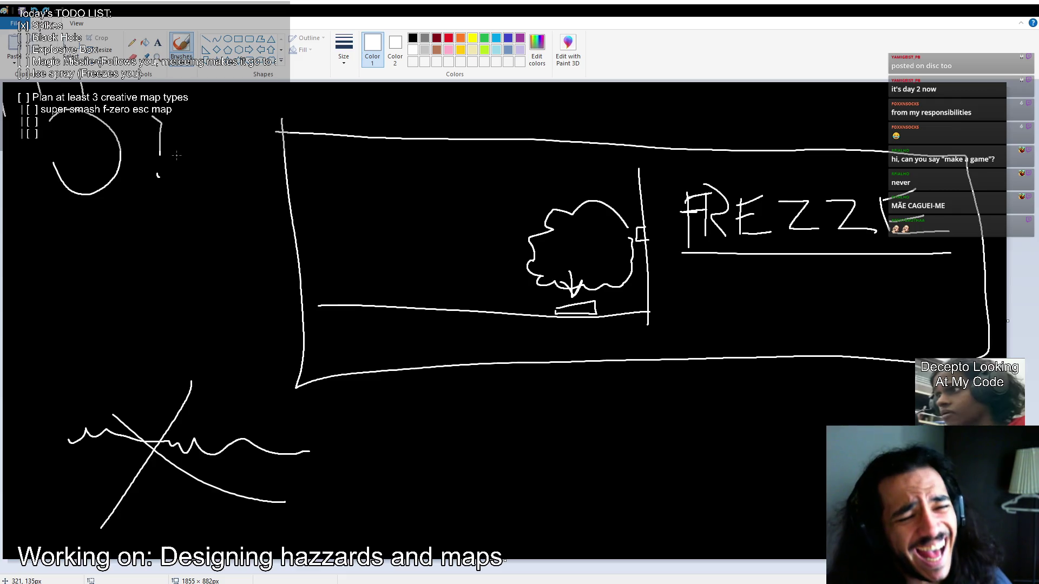
{"action": "mouse_move", "coordinate": [150, 109]}
{"action": "left_mouse_down"}
{"action": "mouse_move", "coordinate": [189, 134]}
{"action": "mouse_move", "coordinate": [154, 112]}
{"action": "left_mouse_up"}
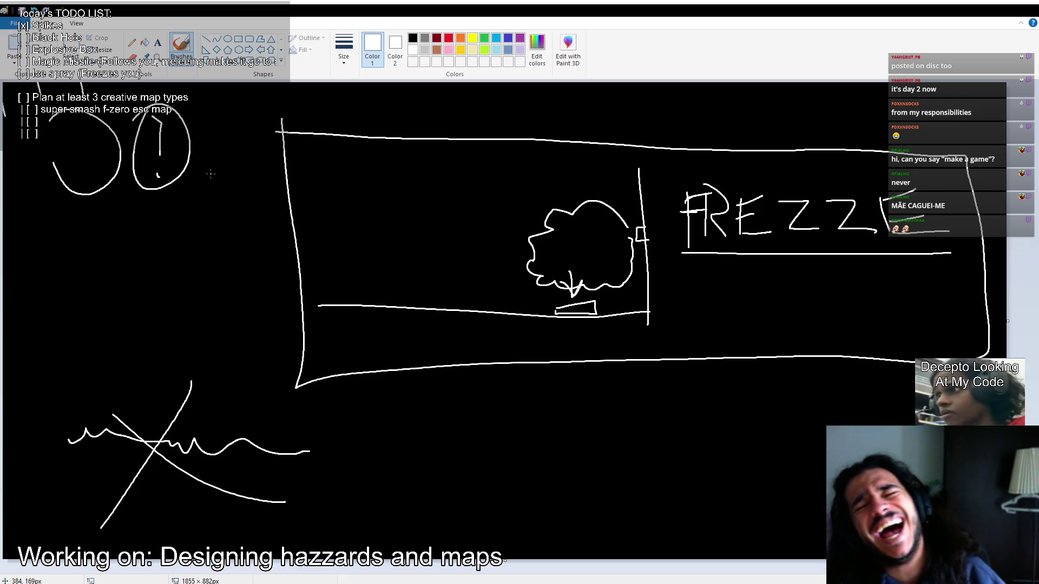
{"action": "key", "text": "ctrl+z"}
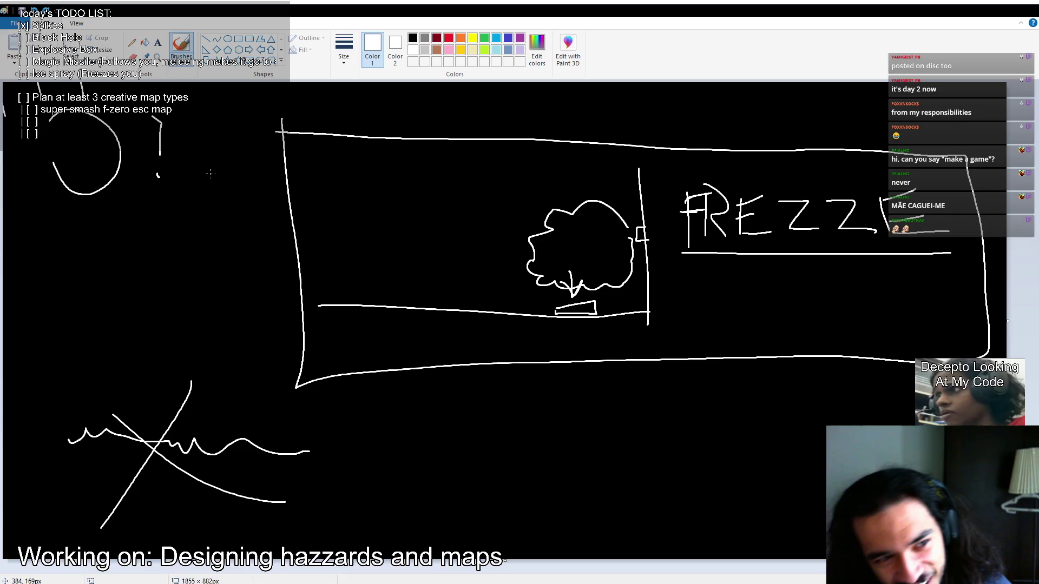
{"action": "left_click_drag", "start_coordinate": [188, 136], "coordinate": [191, 123]}
{"action": "mouse_move", "coordinate": [186, 179]}
{"action": "left_mouse_down"}
{"action": "mouse_move", "coordinate": [191, 170]}
{"action": "mouse_move", "coordinate": [135, 162]}
{"action": "mouse_move", "coordinate": [132, 132]}
{"action": "left_mouse_up"}
{"action": "left_click", "coordinate": [137, 186]}
{"action": "key", "text": "ctrl+z"}
{"action": "key", "text": "ctrl+z"}
{"action": "key", "text": "ctrl+z"}
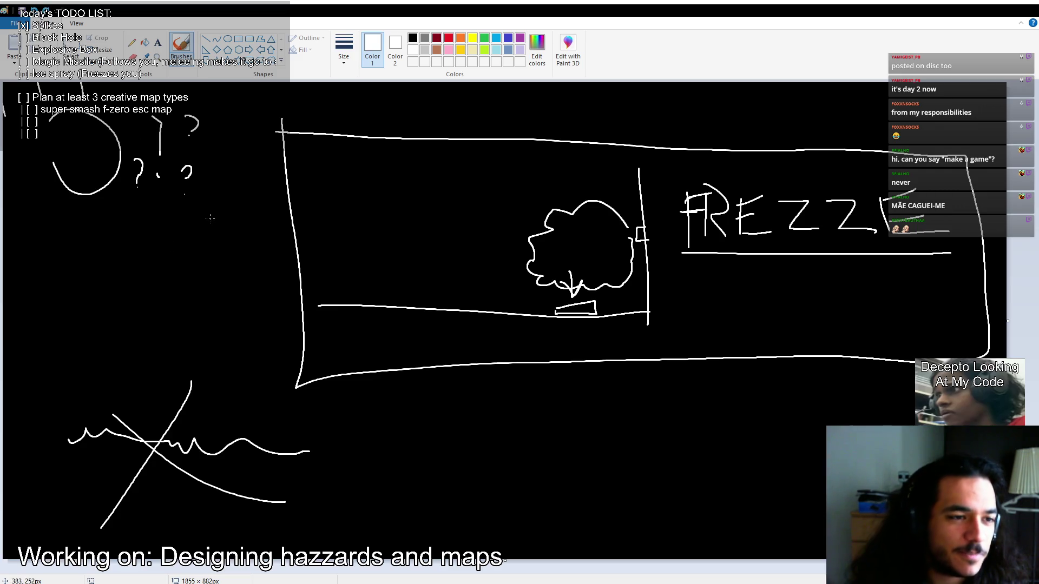
{"action": "key", "text": "ctrl+z"}
Draw a question-mark hook above the dot and try an underline, undoing the extra strokes.
{"action": "mouse_move", "coordinate": [159, 129]}
{"action": "left_mouse_down"}
{"action": "mouse_move", "coordinate": [157, 158]}
{"action": "mouse_move", "coordinate": [154, 145]}
{"action": "left_mouse_up"}
{"action": "key", "text": "ctrl+z"}
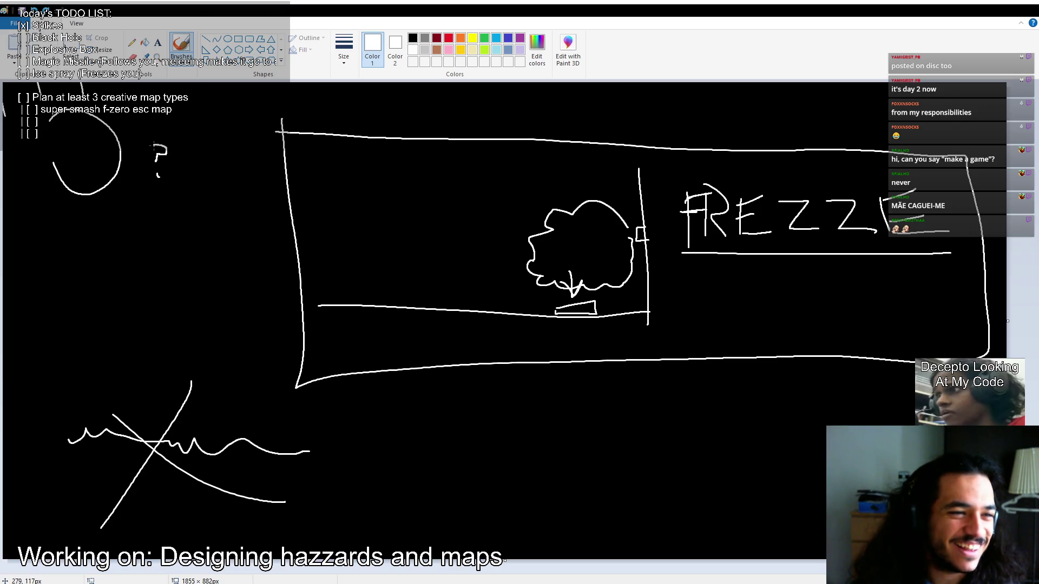
{"action": "left_click_drag", "start_coordinate": [145, 186], "coordinate": [172, 185]}
{"action": "key", "text": "ctrl+z"}
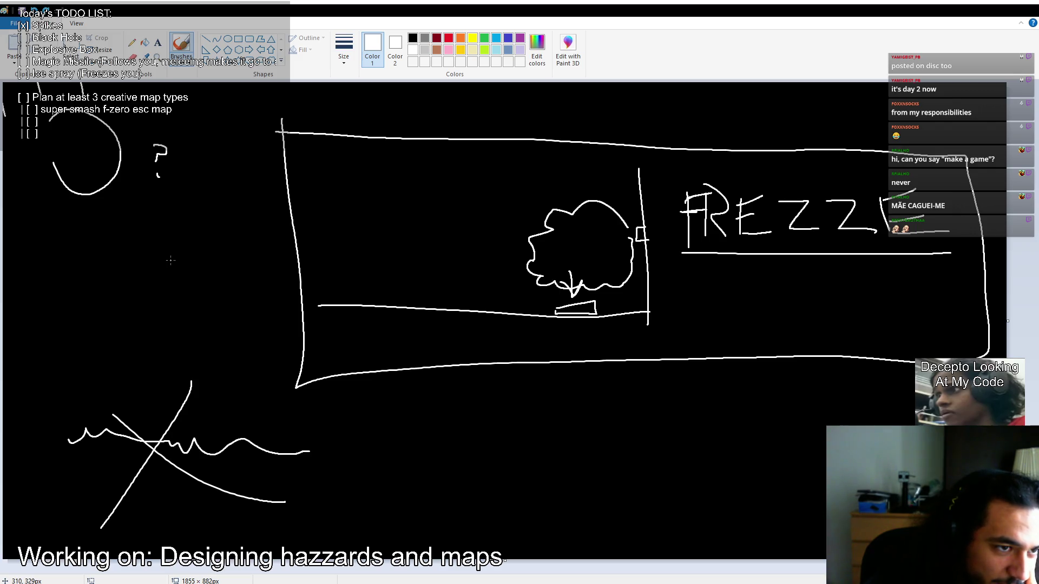
Give the circle face eyes and a mouth, plus a curved stroke down its left side.
{"action": "mouse_move", "coordinate": [106, 150]}
{"action": "left_mouse_down"}
{"action": "mouse_move", "coordinate": [99, 161]}
{"action": "mouse_move", "coordinate": [70, 158]}
{"action": "left_mouse_up"}
{"action": "left_click_drag", "start_coordinate": [67, 123], "coordinate": [84, 124]}
{"action": "left_click_drag", "start_coordinate": [81, 179], "coordinate": [95, 176]}
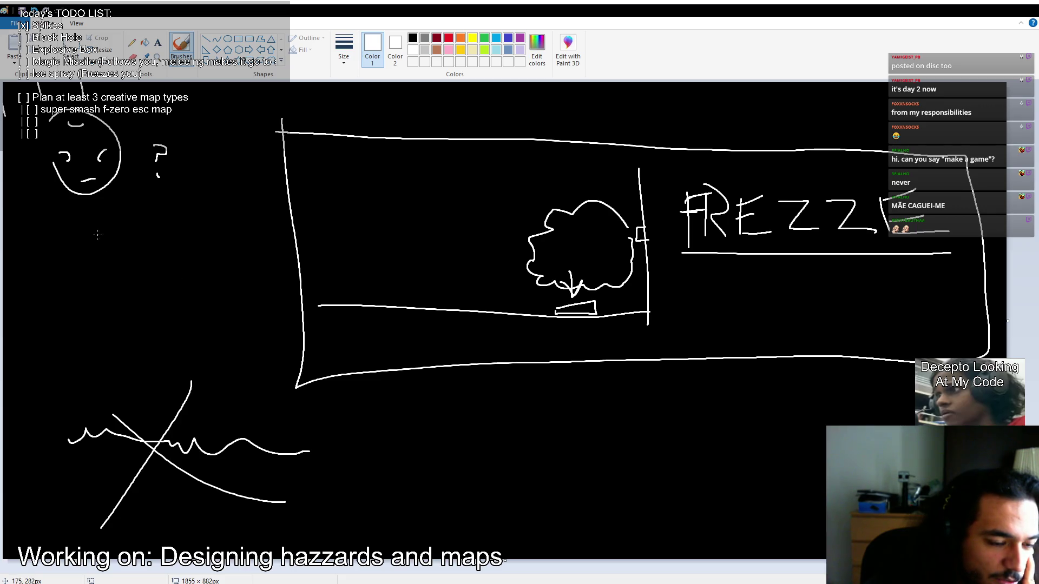
{"action": "left_click_drag", "start_coordinate": [52, 118], "coordinate": [47, 147]}
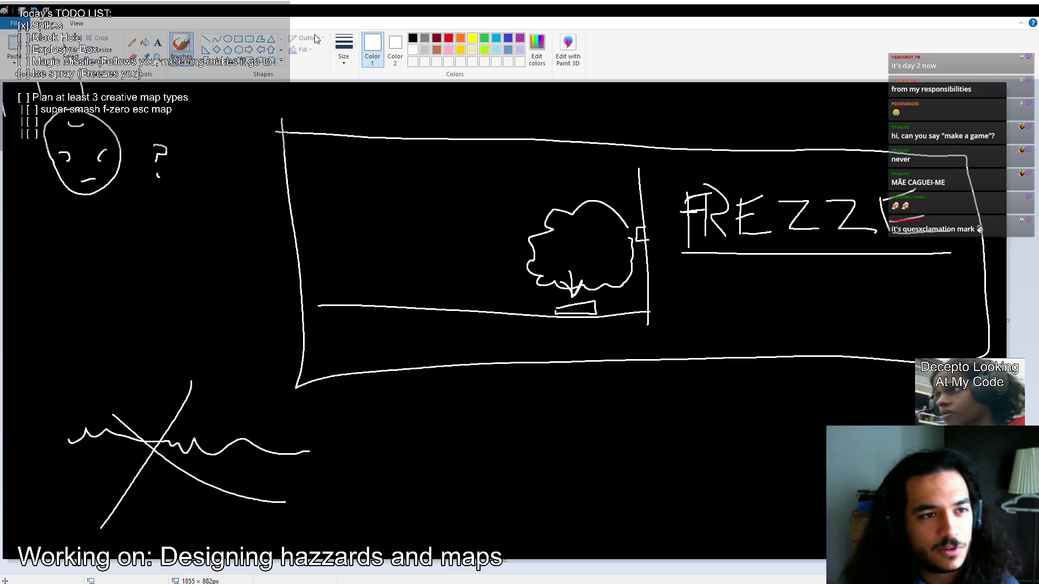
Select the Fill (bucket) tool.
{"action": "left_click", "coordinate": [145, 42]}
Black out the crossed wavy squiggle at lower left using black fill and brush strokes.
{"action": "left_click", "coordinate": [413, 38]}
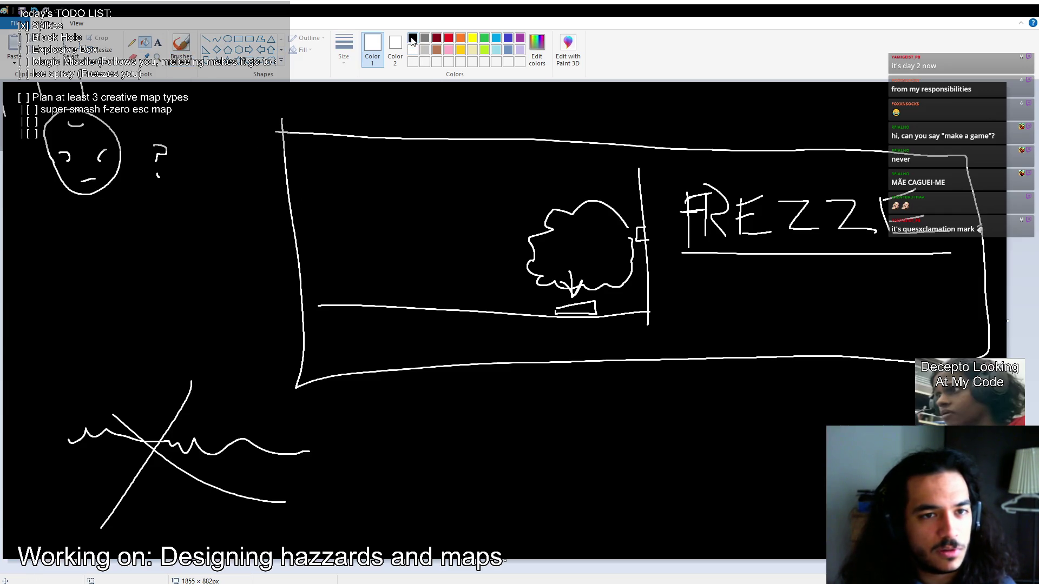
{"action": "left_click", "coordinate": [179, 416]}
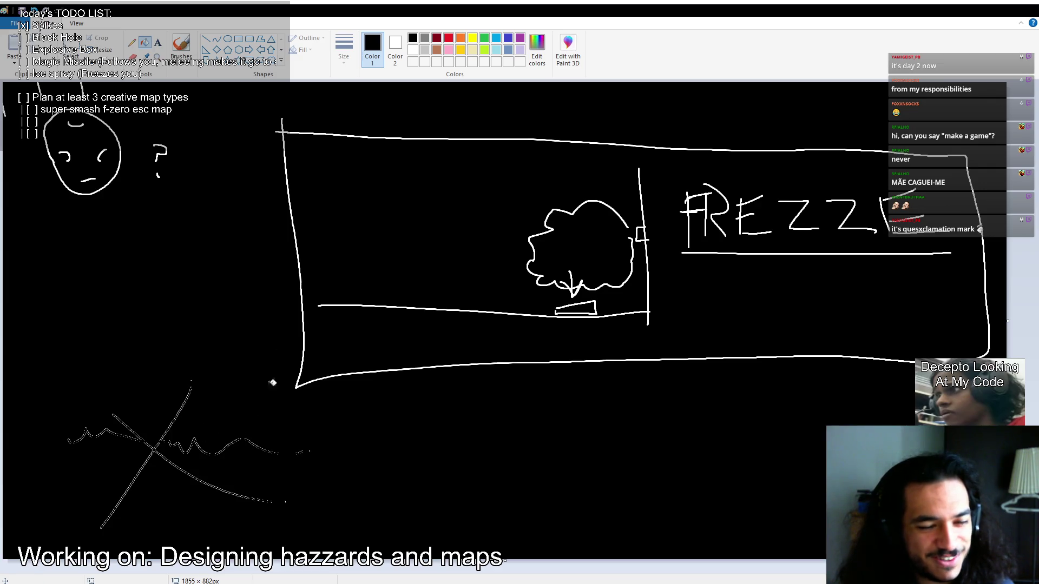
{"action": "left_click", "coordinate": [238, 41]}
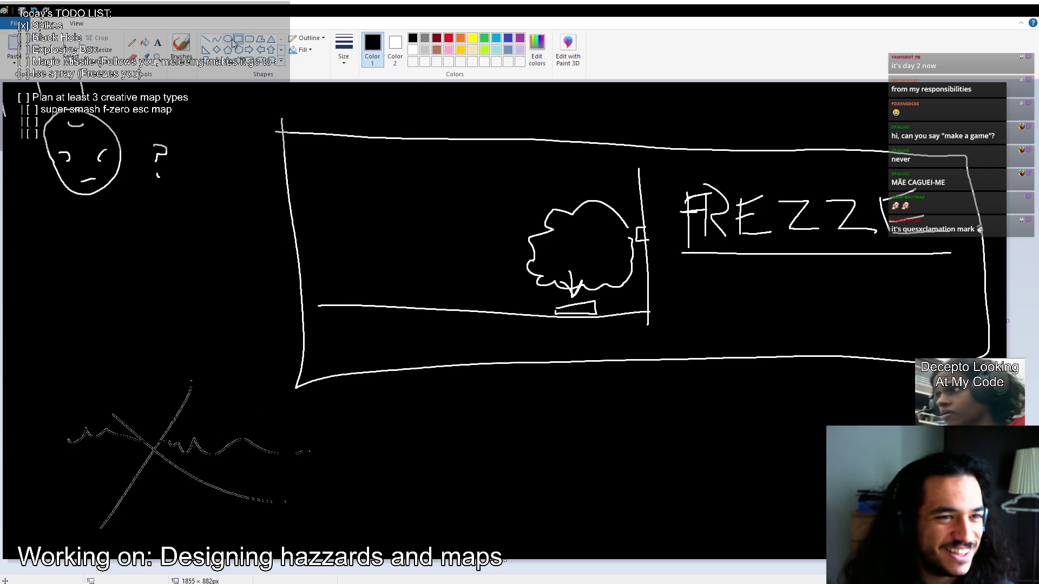
{"action": "left_click", "coordinate": [183, 43]}
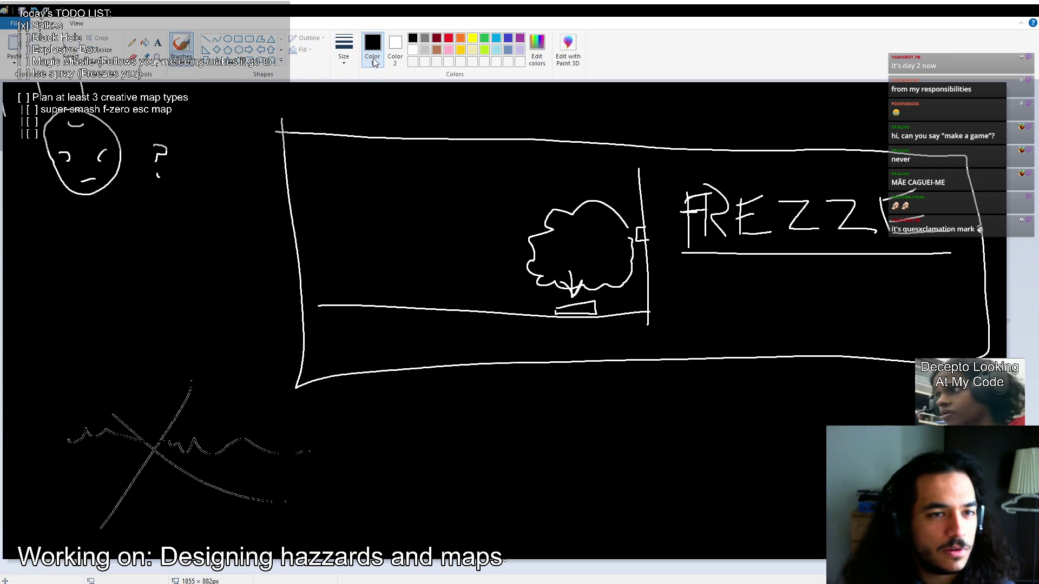
{"action": "mouse_move", "coordinate": [111, 436]}
{"action": "left_mouse_down"}
{"action": "mouse_move", "coordinate": [67, 441]}
{"action": "mouse_move", "coordinate": [174, 445]}
{"action": "left_mouse_up"}
{"action": "left_click_drag", "start_coordinate": [307, 456], "coordinate": [178, 451]}
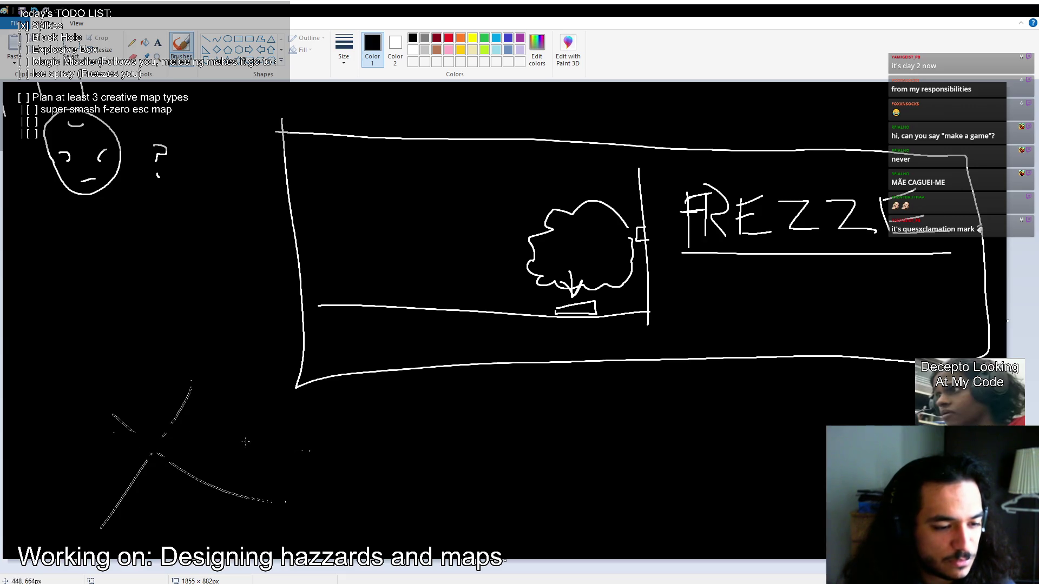
{"action": "left_click_drag", "start_coordinate": [284, 498], "coordinate": [216, 490]}
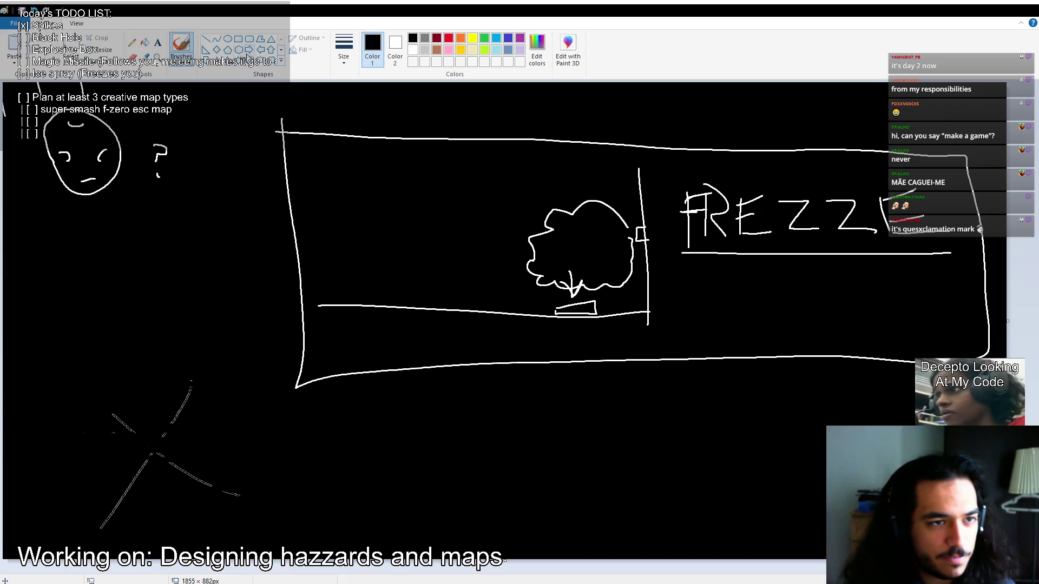
Cover the remaining lower-left strokes with a black-filled rectangle.
{"action": "left_click", "coordinate": [238, 39]}
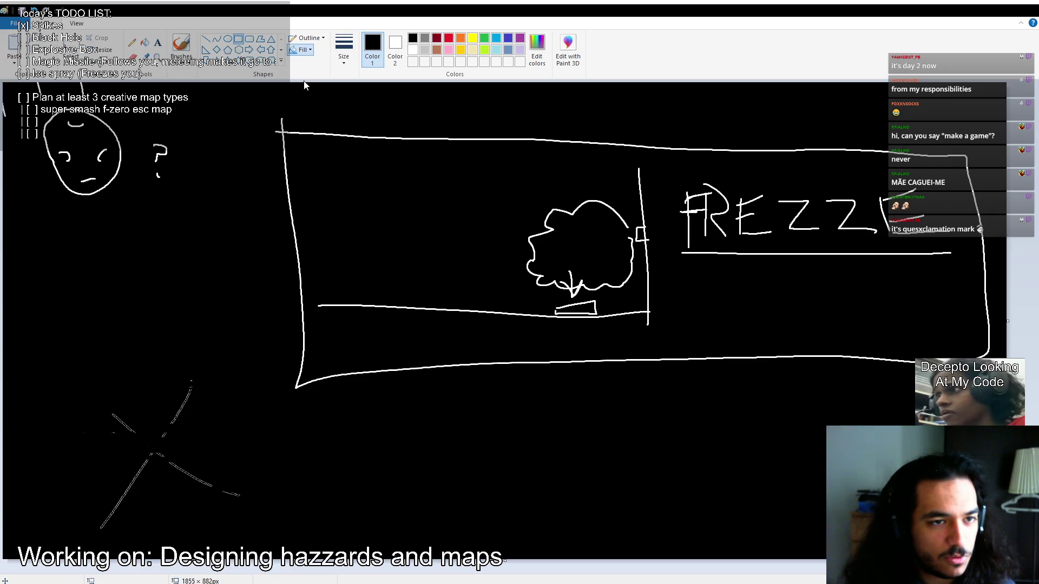
{"action": "left_click_drag", "start_coordinate": [78, 357], "coordinate": [227, 490]}
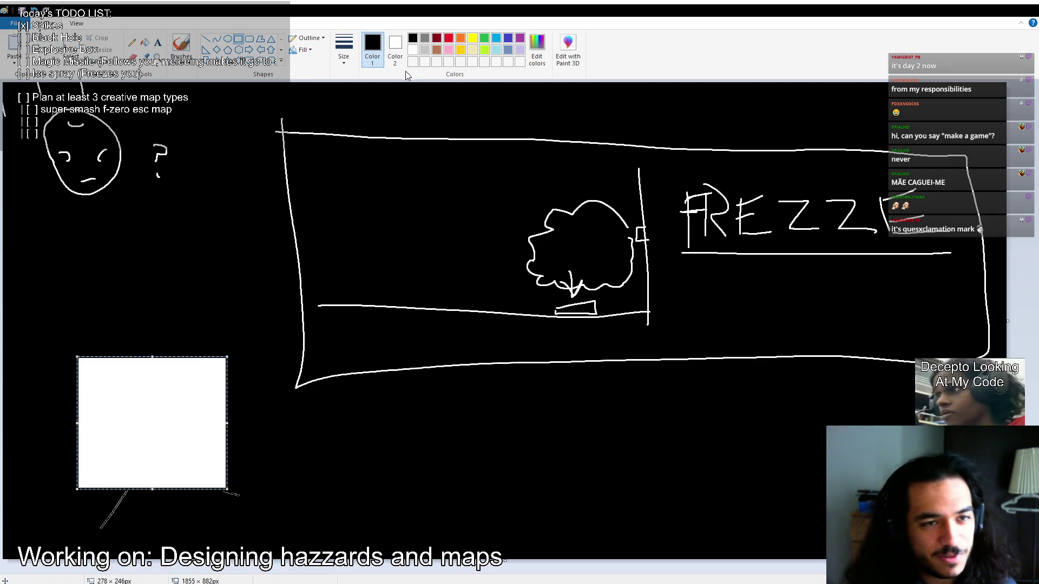
{"action": "left_click", "coordinate": [395, 46]}
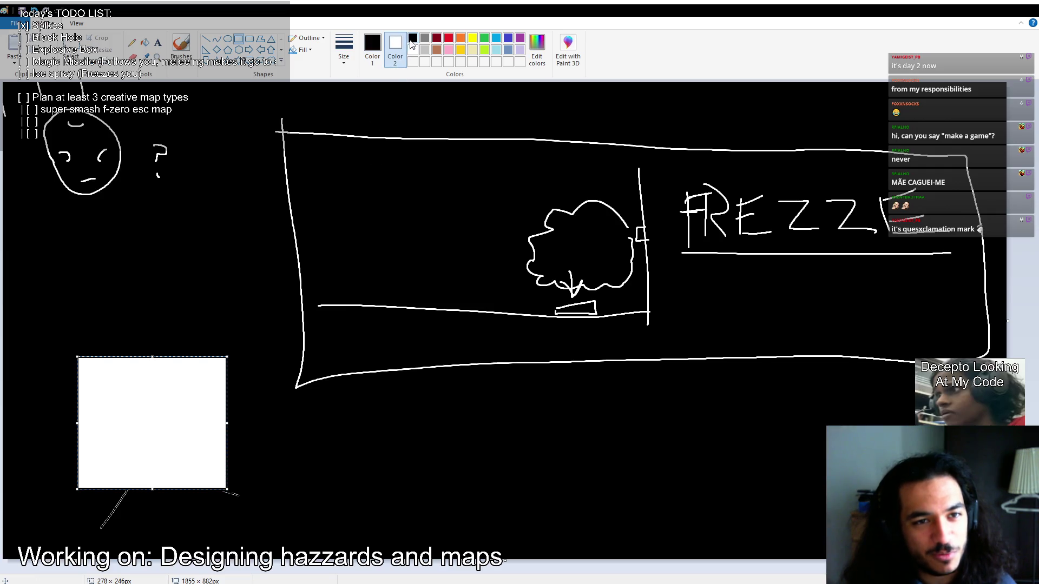
{"action": "left_click", "coordinate": [412, 38]}
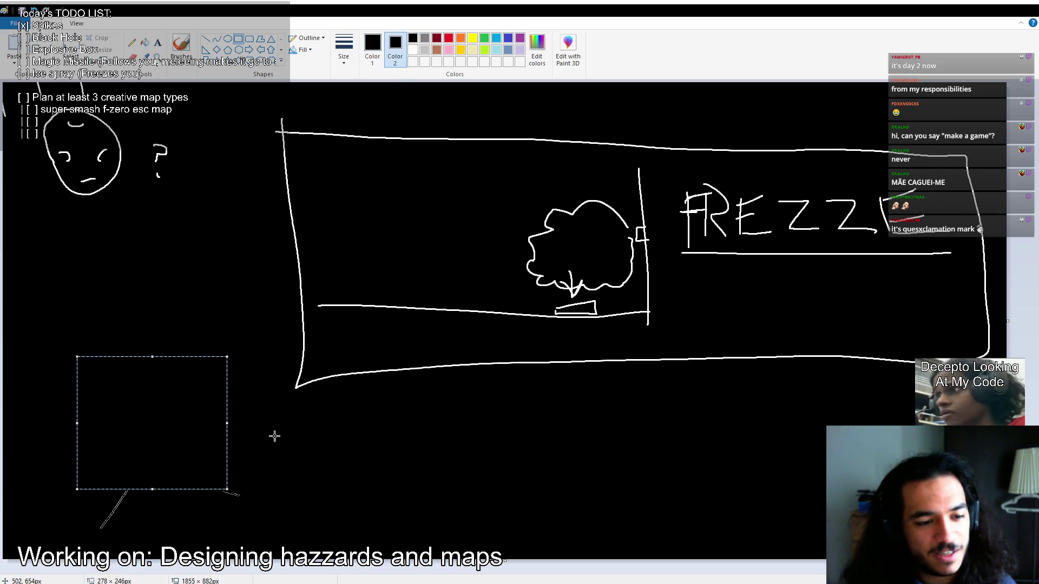
{"action": "left_click_drag", "start_coordinate": [63, 510], "coordinate": [285, 501]}
{"action": "left_click_drag", "start_coordinate": [56, 425], "coordinate": [295, 553]}
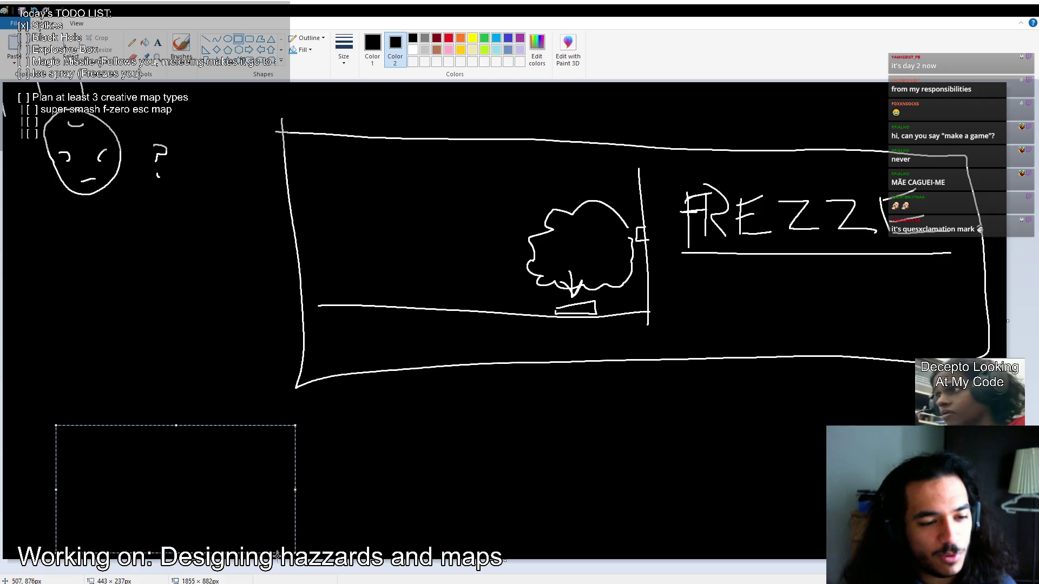
{"action": "left_click", "coordinate": [232, 386]}
Restore white as Color 1 and black as Color 2, with the Brushes tool selected.
{"action": "left_click", "coordinate": [413, 50]}
{"action": "left_click", "coordinate": [373, 48]}
{"action": "left_click", "coordinate": [413, 50]}
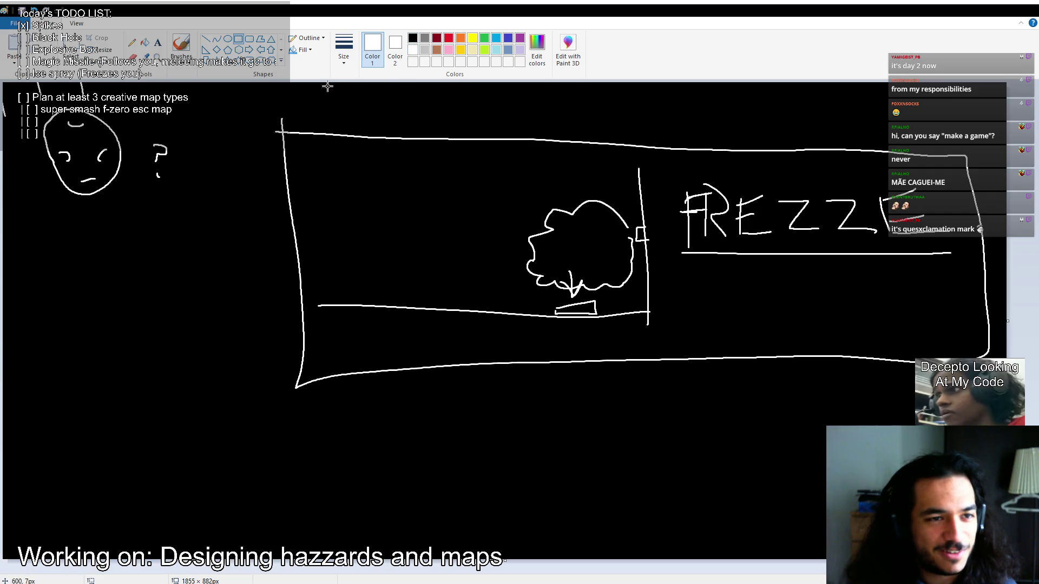
{"action": "left_click", "coordinate": [181, 43]}
{"action": "left_click", "coordinate": [395, 49]}
{"action": "left_click", "coordinate": [413, 38]}
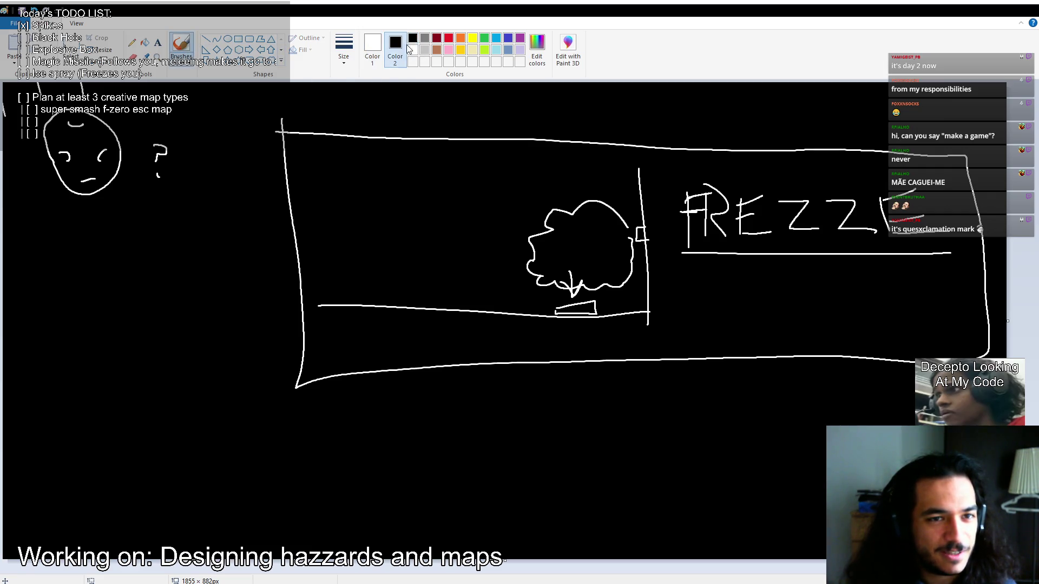
{"action": "left_click", "coordinate": [372, 47]}
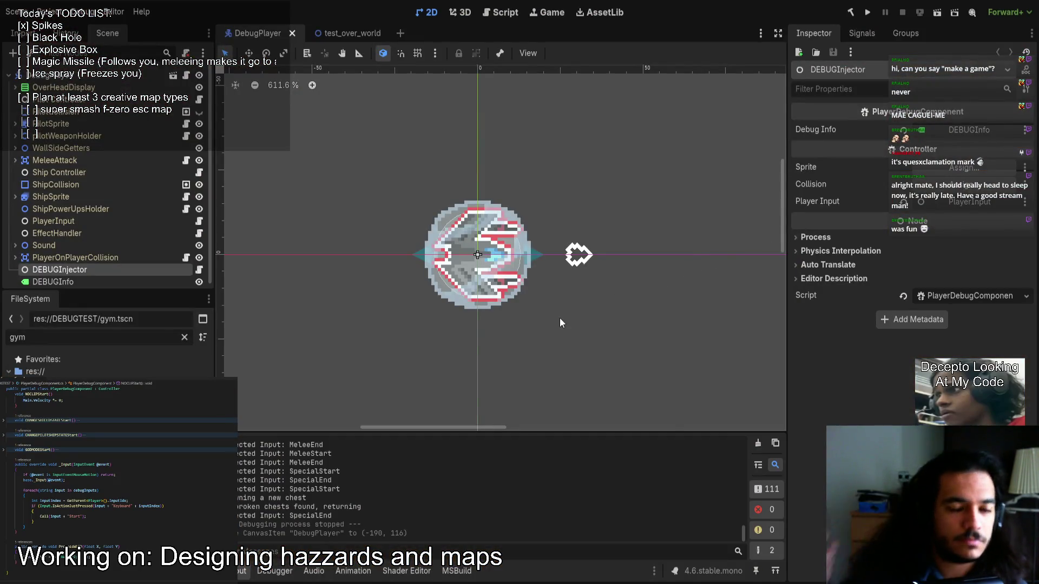
Create a new scene with a User Interface (Control) root, zoom the viewport, then return to Paint.
{"action": "left_click", "coordinate": [399, 34]}
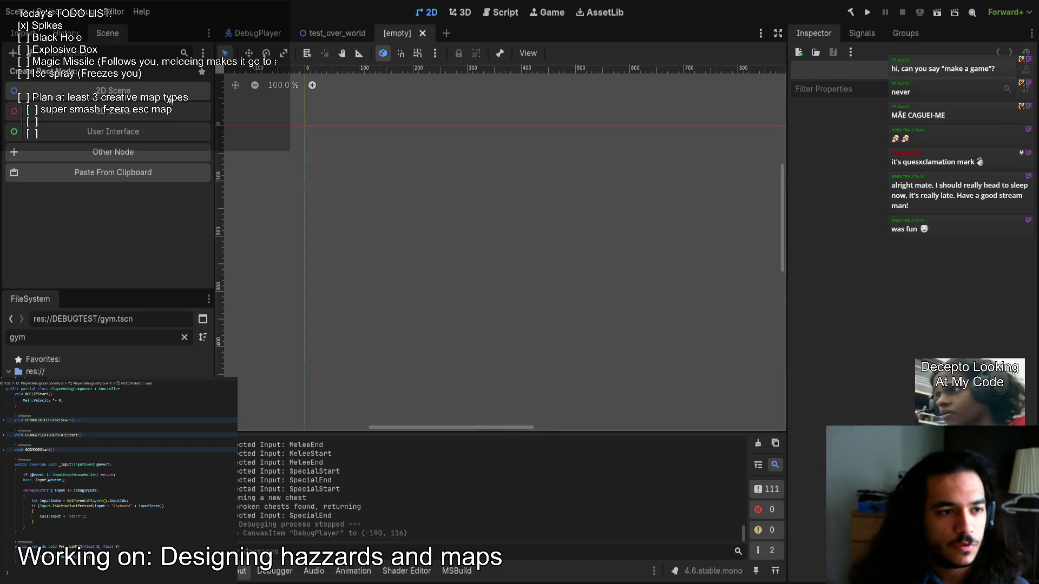
{"action": "left_click", "coordinate": [131, 131]}
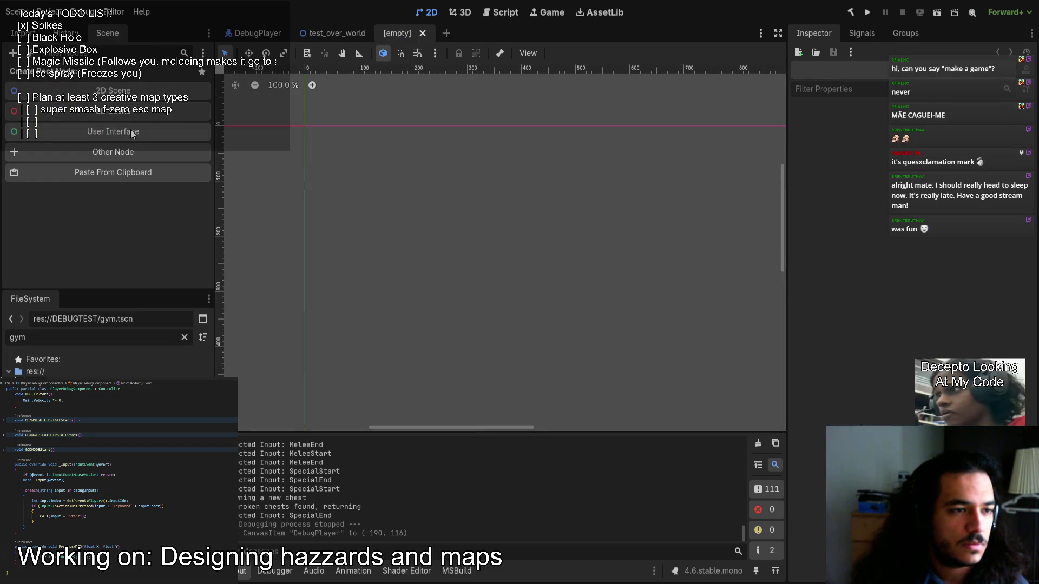
{"action": "scroll", "coordinate": [423, 172], "scroll_direction": "down", "scroll_amount": 6}
{"action": "scroll", "coordinate": [558, 243], "scroll_direction": "down", "scroll_amount": 1}
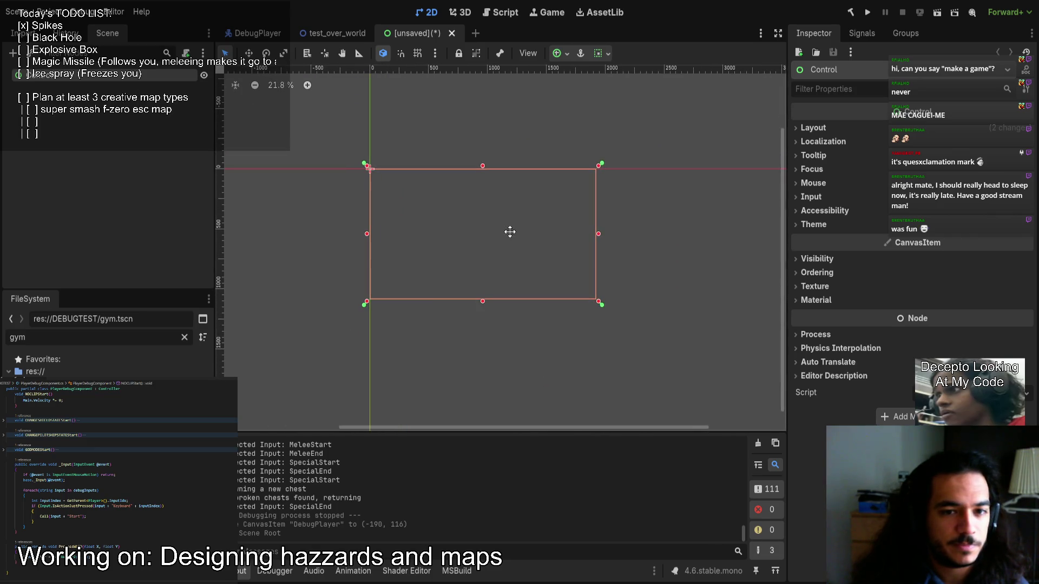
{"action": "scroll", "coordinate": [453, 253], "scroll_direction": "up", "scroll_amount": 3}
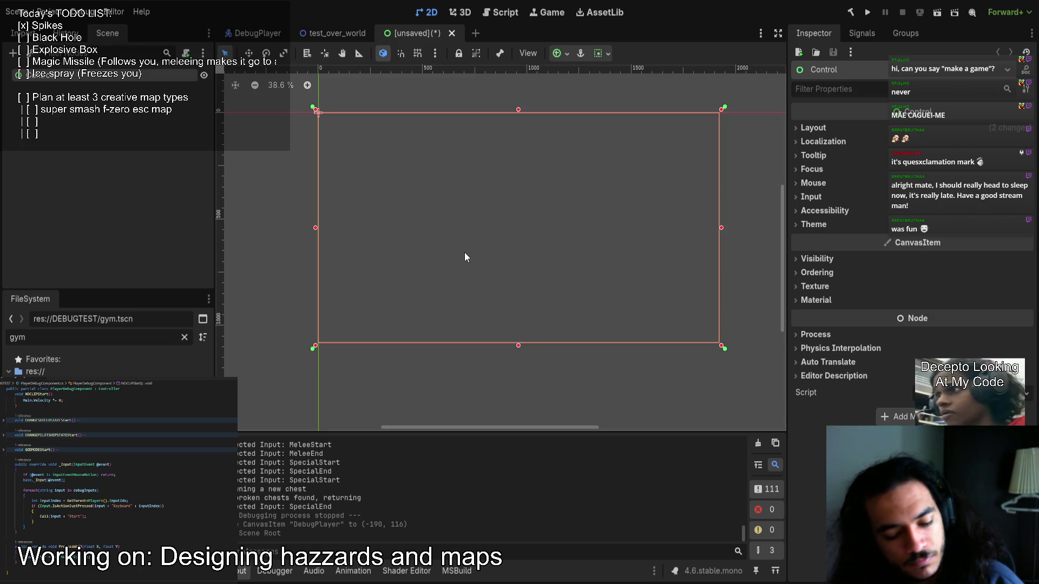
{"action": "key", "text": "w"}
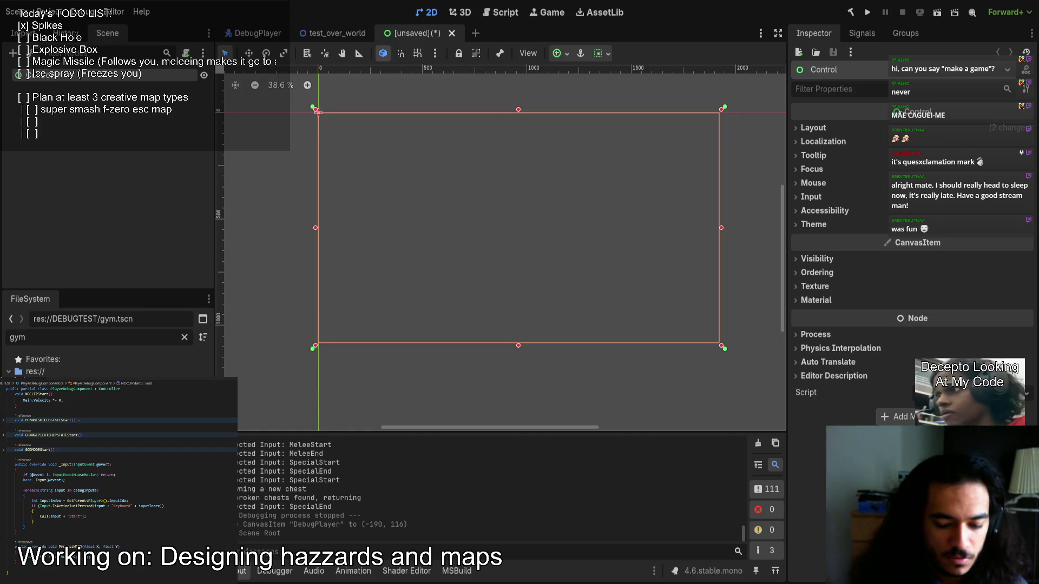
{"action": "key", "text": "alt+Tab"}
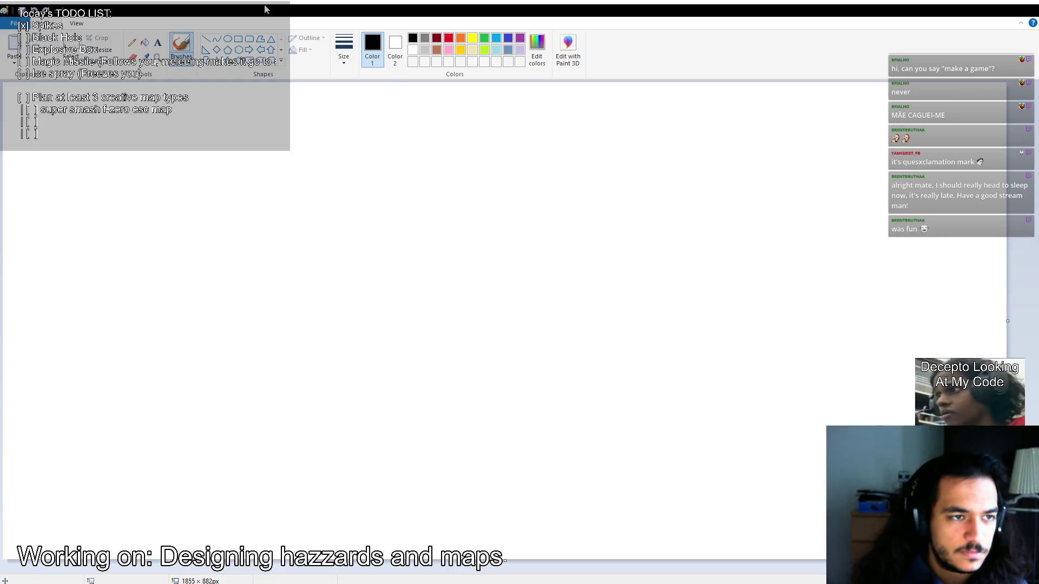
Fill the canvas black, switch to white, and try two rectangle outlines, deleting each.
{"action": "left_click", "coordinate": [145, 43]}
{"action": "left_click", "coordinate": [271, 216]}
{"action": "left_click", "coordinate": [413, 50]}
{"action": "left_click", "coordinate": [238, 39]}
{"action": "mouse_move", "coordinate": [198, 135]}
{"action": "left_mouse_down"}
{"action": "mouse_move", "coordinate": [374, 248]}
{"action": "mouse_move", "coordinate": [872, 465]}
{"action": "left_mouse_up"}
{"action": "key", "text": "Delete"}
{"action": "mouse_move", "coordinate": [226, 143]}
{"action": "left_mouse_down"}
{"action": "mouse_move", "coordinate": [777, 436]}
{"action": "mouse_move", "coordinate": [780, 502]}
{"action": "left_mouse_up"}
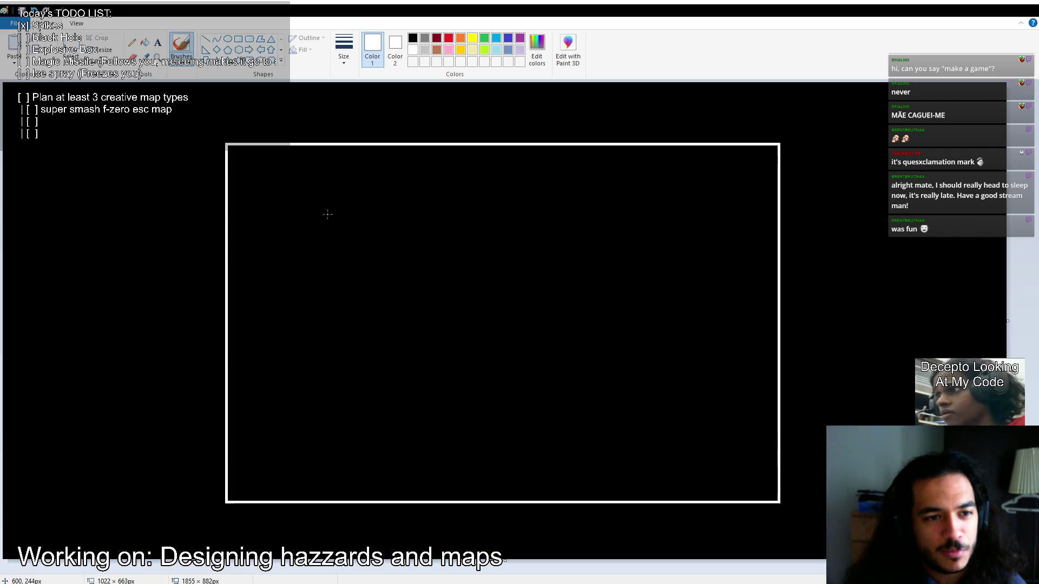
{"action": "key", "text": "Delete"}
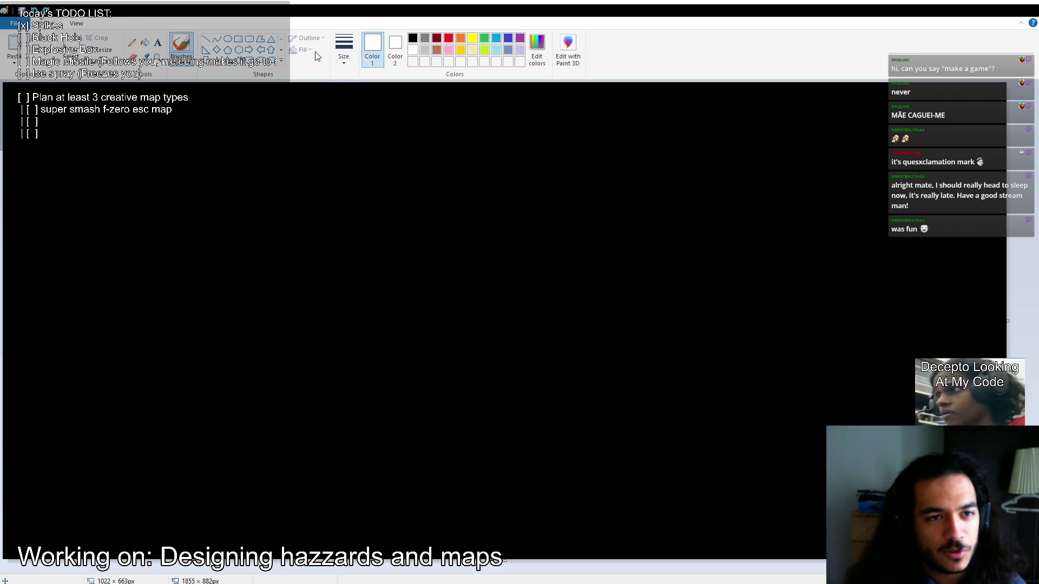
Draw a white rectangle border with freehand arena sketches inside, then undo the sketches and the border.
{"action": "left_click", "coordinate": [239, 39]}
{"action": "mouse_move", "coordinate": [152, 122]}
{"action": "left_mouse_down"}
{"action": "mouse_move", "coordinate": [610, 424]}
{"action": "mouse_move", "coordinate": [835, 528]}
{"action": "mouse_move", "coordinate": [854, 525]}
{"action": "left_mouse_up"}
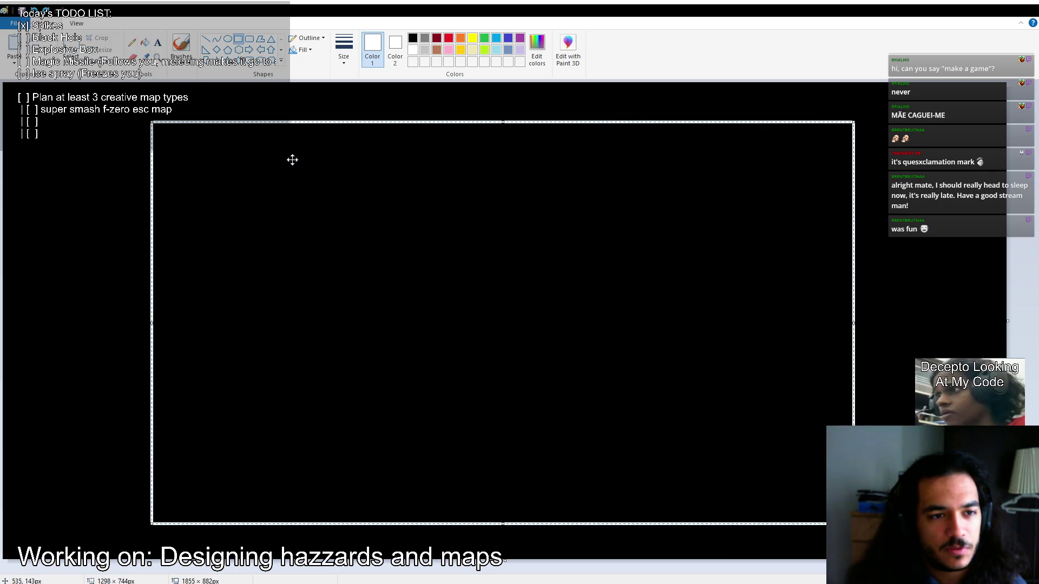
{"action": "left_click", "coordinate": [180, 45]}
{"action": "mouse_move", "coordinate": [193, 157]}
{"action": "left_mouse_down"}
{"action": "mouse_move", "coordinate": [369, 236]}
{"action": "mouse_move", "coordinate": [373, 134]}
{"action": "left_mouse_up"}
{"action": "key", "text": "ctrl+z"}
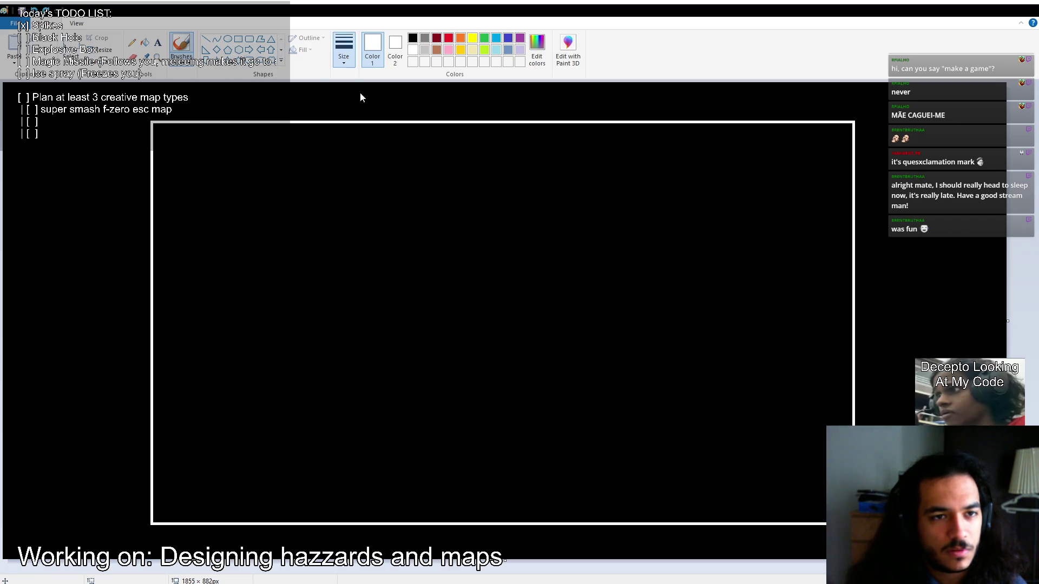
{"action": "mouse_move", "coordinate": [209, 150]}
{"action": "left_mouse_down"}
{"action": "mouse_move", "coordinate": [196, 238]}
{"action": "mouse_move", "coordinate": [400, 239]}
{"action": "mouse_move", "coordinate": [216, 145]}
{"action": "left_mouse_up"}
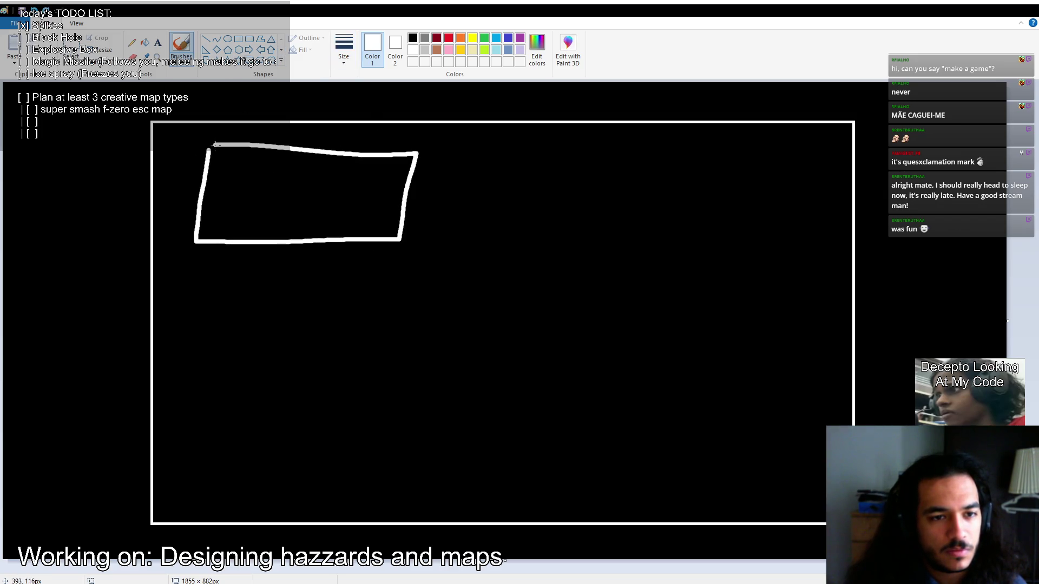
{"action": "mouse_move", "coordinate": [544, 150]}
{"action": "left_mouse_down"}
{"action": "mouse_move", "coordinate": [609, 269]}
{"action": "mouse_move", "coordinate": [560, 155]}
{"action": "left_mouse_up"}
{"action": "mouse_move", "coordinate": [215, 304]}
{"action": "left_mouse_down"}
{"action": "mouse_move", "coordinate": [215, 341]}
{"action": "mouse_move", "coordinate": [205, 269]}
{"action": "left_mouse_up"}
{"action": "mouse_move", "coordinate": [601, 349]}
{"action": "left_mouse_down"}
{"action": "mouse_move", "coordinate": [595, 403]}
{"action": "mouse_move", "coordinate": [678, 332]}
{"action": "left_mouse_up"}
{"action": "mouse_move", "coordinate": [357, 199]}
{"action": "left_mouse_down"}
{"action": "mouse_move", "coordinate": [521, 418]}
{"action": "mouse_move", "coordinate": [270, 379]}
{"action": "mouse_move", "coordinate": [292, 497]}
{"action": "mouse_move", "coordinate": [785, 325]}
{"action": "mouse_move", "coordinate": [2, 168]}
{"action": "left_mouse_up"}
{"action": "key", "text": "ctrl+z"}
{"action": "key", "text": "ctrl+z"}
{"action": "key", "text": "ctrl+z"}
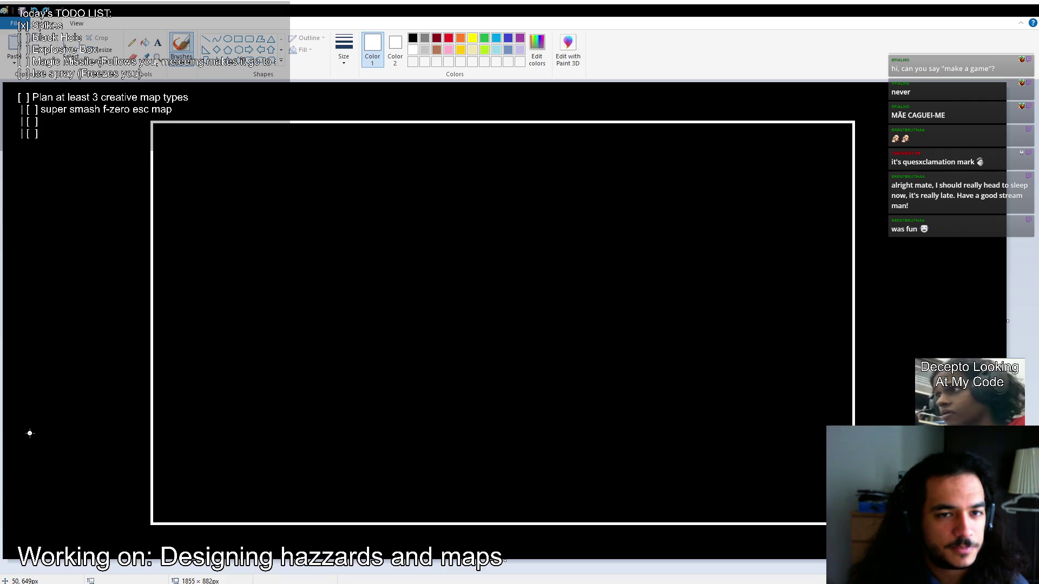
{"action": "key", "text": "ctrl+z"}
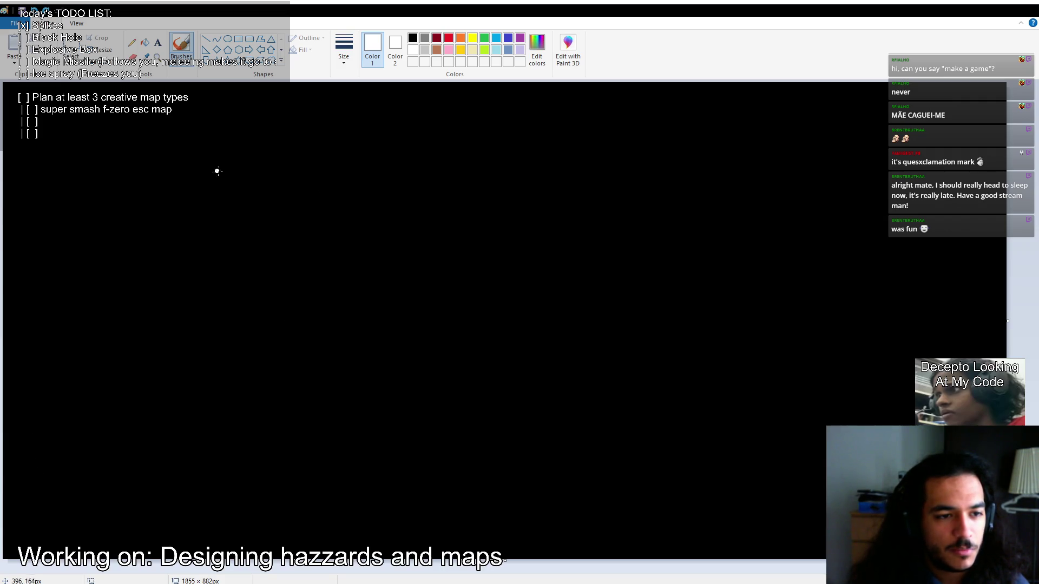
Sketch a freehand oval arena with a figure and radiating lines, then undo them and the fill.
{"action": "mouse_move", "coordinate": [165, 98]}
{"action": "left_mouse_down"}
{"action": "mouse_move", "coordinate": [336, 274]}
{"action": "mouse_move", "coordinate": [162, 99]}
{"action": "left_mouse_up"}
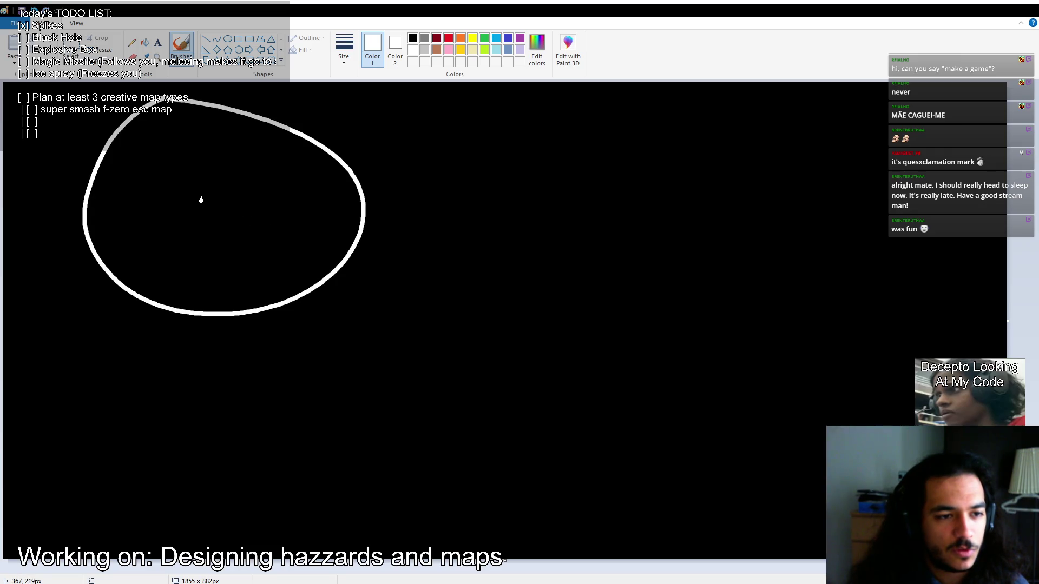
{"action": "mouse_move", "coordinate": [200, 194]}
{"action": "left_mouse_down"}
{"action": "mouse_move", "coordinate": [222, 233]}
{"action": "mouse_move", "coordinate": [185, 226]}
{"action": "mouse_move", "coordinate": [323, 167]}
{"action": "mouse_move", "coordinate": [184, 95]}
{"action": "left_mouse_up"}
{"action": "mouse_move", "coordinate": [197, 217]}
{"action": "left_mouse_down"}
{"action": "mouse_move", "coordinate": [55, 149]}
{"action": "mouse_move", "coordinate": [88, 299]}
{"action": "left_mouse_up"}
{"action": "left_click_drag", "start_coordinate": [194, 219], "coordinate": [254, 321]}
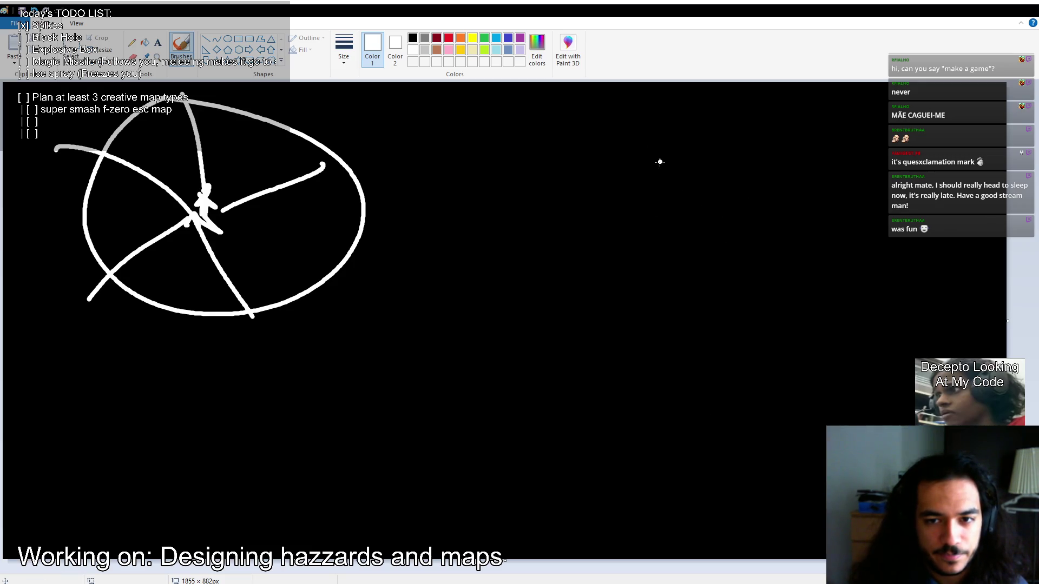
{"action": "key", "text": "ctrl+z"}
{"action": "key", "text": "ctrl+z"}
{"action": "key", "text": "ctrl+z"}
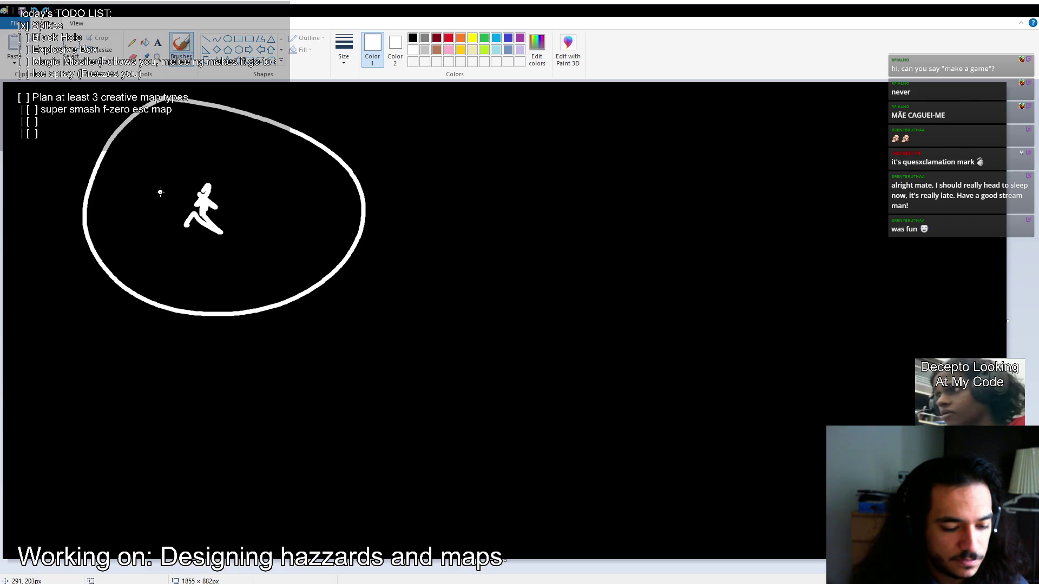
{"action": "key", "text": "ctrl+z"}
{"action": "key", "text": "ctrl+z"}
{"action": "key", "text": "ctrl+z"}
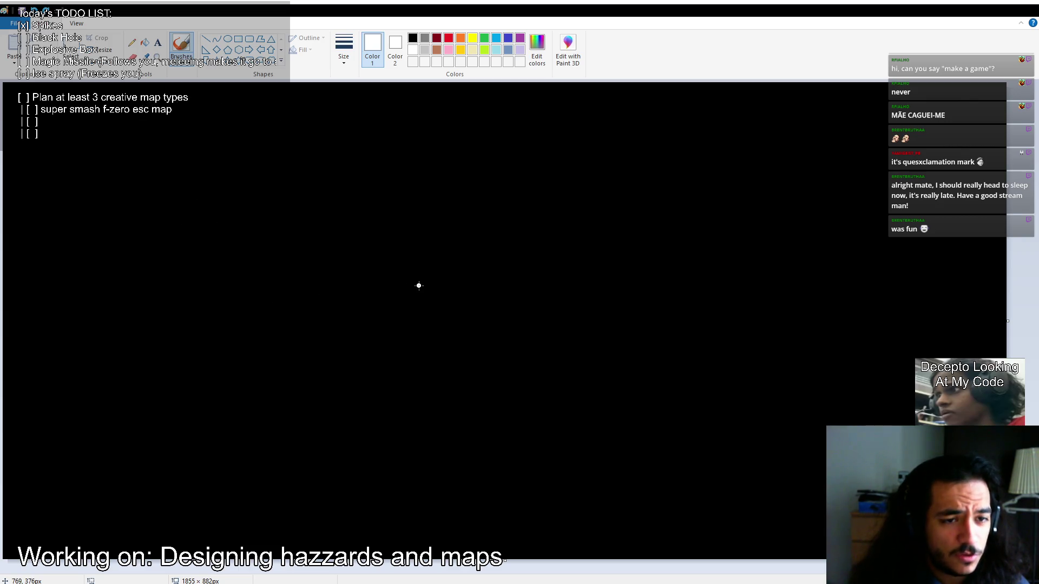
Restore the black fill and draw a large white rectangle border, shifting it up and left.
{"action": "key", "text": "ctrl+y"}
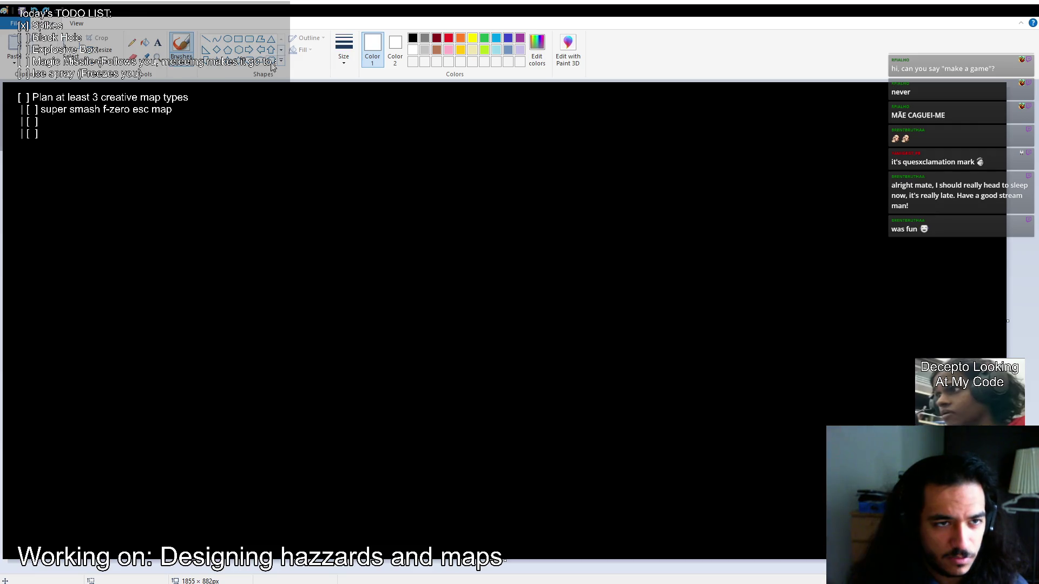
{"action": "left_click", "coordinate": [238, 39]}
{"action": "mouse_move", "coordinate": [204, 141]}
{"action": "left_mouse_down"}
{"action": "mouse_move", "coordinate": [742, 464]}
{"action": "mouse_move", "coordinate": [935, 434]}
{"action": "mouse_move", "coordinate": [941, 450]}
{"action": "left_mouse_up"}
{"action": "mouse_move", "coordinate": [516, 309]}
{"action": "left_mouse_down"}
{"action": "mouse_move", "coordinate": [427, 334]}
{"action": "mouse_move", "coordinate": [425, 287]}
{"action": "left_mouse_up"}
{"action": "left_click", "coordinate": [411, 436]}
{"action": "left_click_drag", "start_coordinate": [411, 458], "coordinate": [412, 463]}
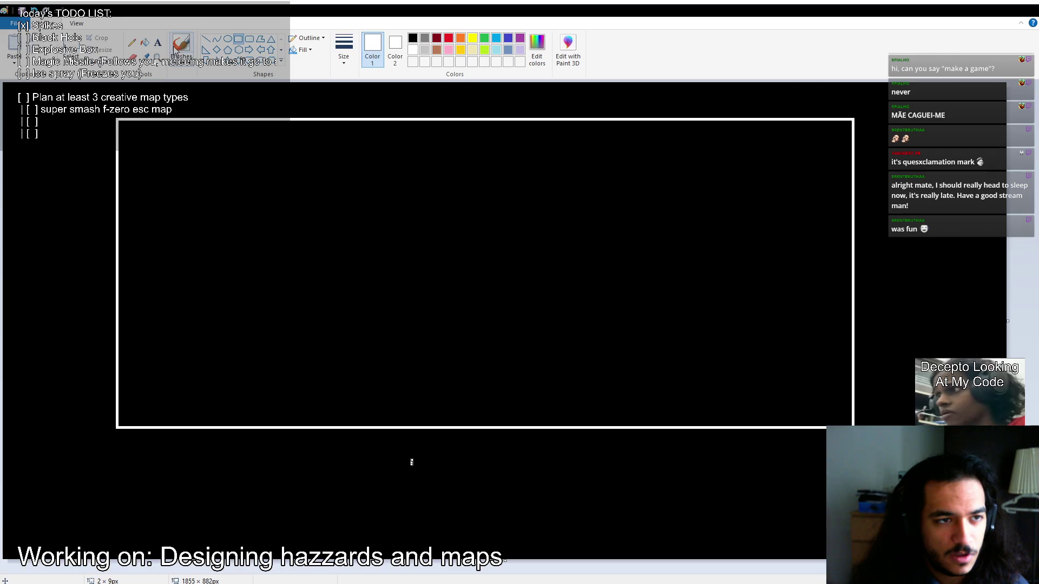
Sketch freehand loops and open boxes inside the border, undoing each one.
{"action": "left_click", "coordinate": [189, 47]}
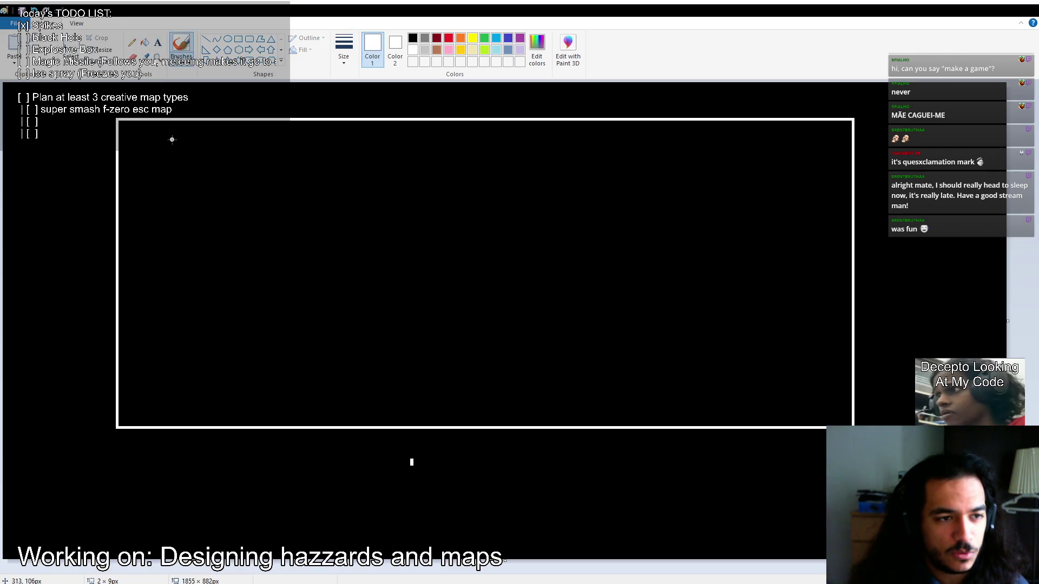
{"action": "mouse_move", "coordinate": [151, 149]}
{"action": "left_mouse_down"}
{"action": "mouse_move", "coordinate": [372, 164]}
{"action": "mouse_move", "coordinate": [143, 117]}
{"action": "left_mouse_up"}
{"action": "key", "text": "ctrl+z"}
{"action": "mouse_move", "coordinate": [163, 157]}
{"action": "left_mouse_down"}
{"action": "mouse_move", "coordinate": [243, 141]}
{"action": "mouse_move", "coordinate": [167, 172]}
{"action": "mouse_move", "coordinate": [371, 162]}
{"action": "mouse_move", "coordinate": [180, 199]}
{"action": "mouse_move", "coordinate": [159, 168]}
{"action": "left_mouse_up"}
{"action": "key", "text": "ctrl+z"}
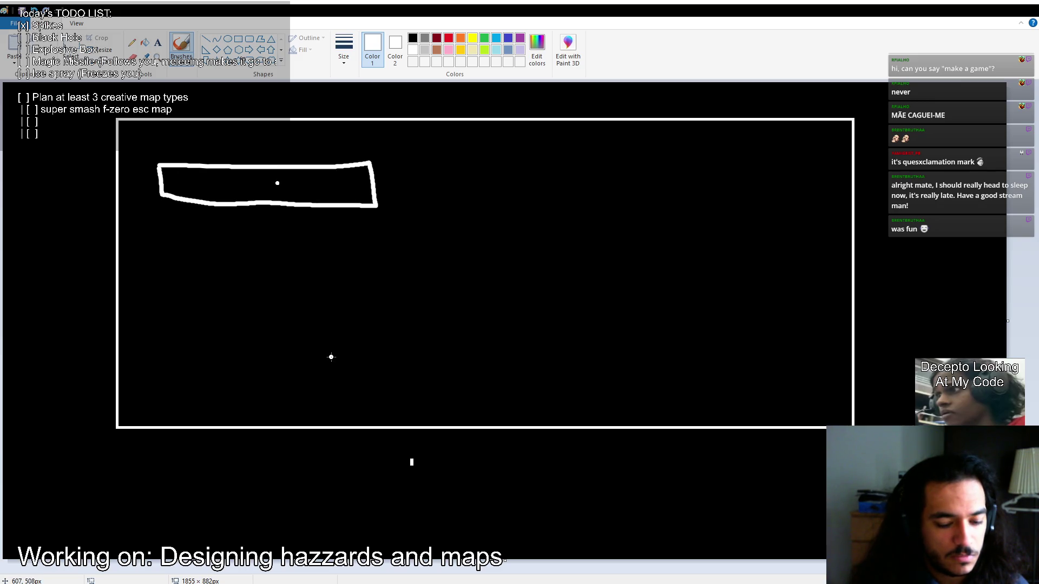
{"action": "key", "text": "ctrl+z"}
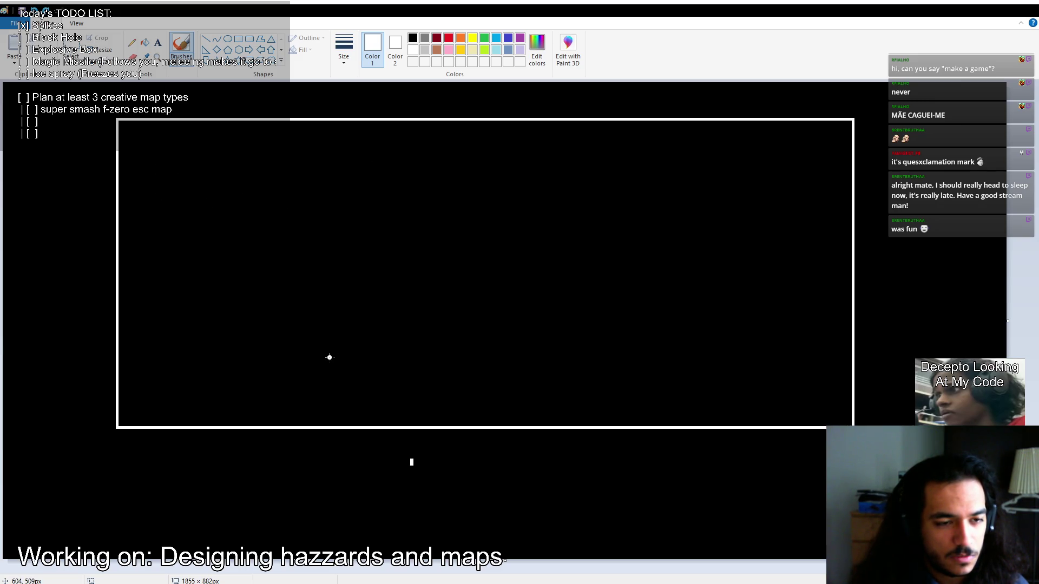
{"action": "mouse_move", "coordinate": [151, 160]}
{"action": "left_mouse_down"}
{"action": "mouse_move", "coordinate": [239, 160]}
{"action": "mouse_move", "coordinate": [330, 205]}
{"action": "mouse_move", "coordinate": [151, 199]}
{"action": "left_mouse_up"}
{"action": "key", "text": "ctrl+z"}
{"action": "mouse_move", "coordinate": [149, 160]}
{"action": "left_mouse_down"}
{"action": "mouse_move", "coordinate": [342, 162]}
{"action": "mouse_move", "coordinate": [174, 212]}
{"action": "mouse_move", "coordinate": [148, 160]}
{"action": "left_mouse_up"}
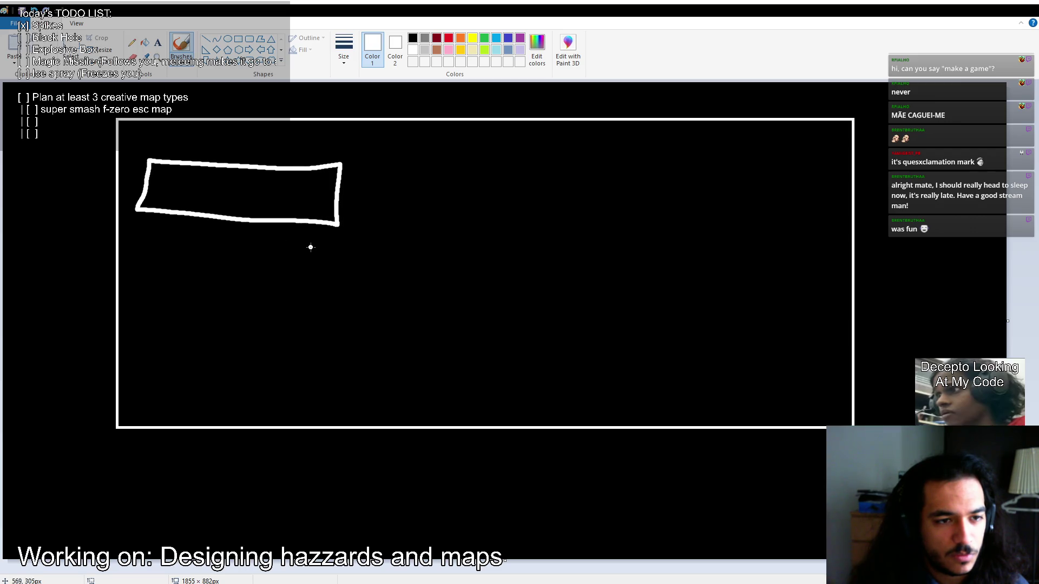
{"action": "key", "text": "ctrl+z"}
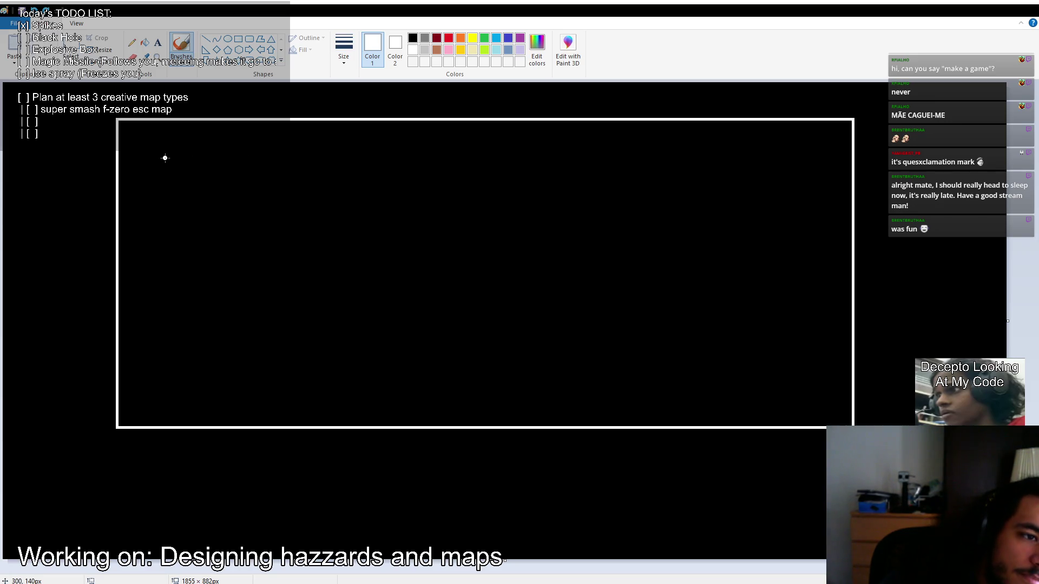
Draw a freehand white box inside the border and black out a stray scribble by its corner.
{"action": "left_click_drag", "start_coordinate": [156, 160], "coordinate": [379, 168]}
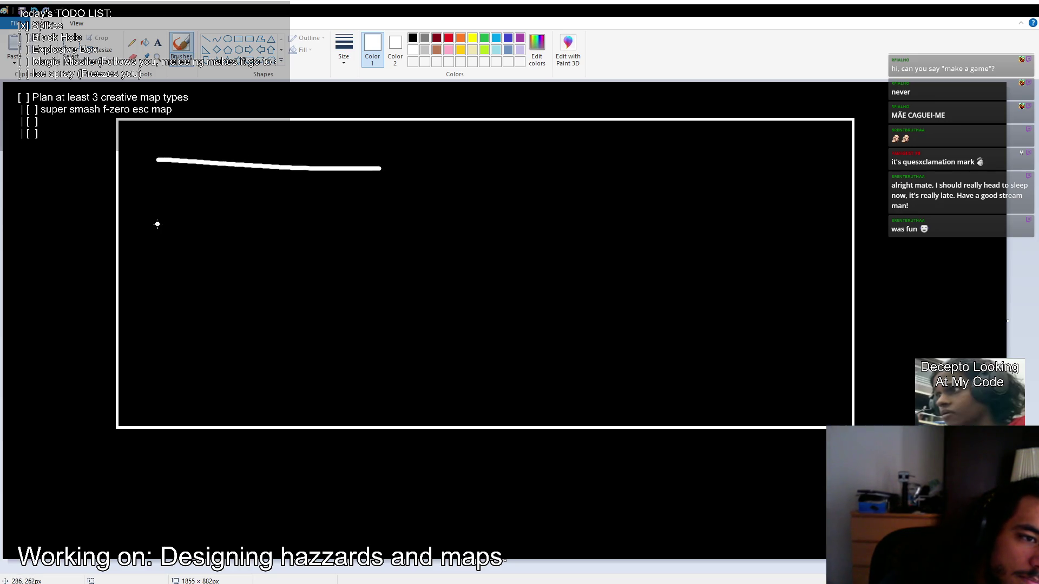
{"action": "left_click_drag", "start_coordinate": [157, 224], "coordinate": [418, 232]}
{"action": "left_click_drag", "start_coordinate": [160, 159], "coordinate": [156, 210]}
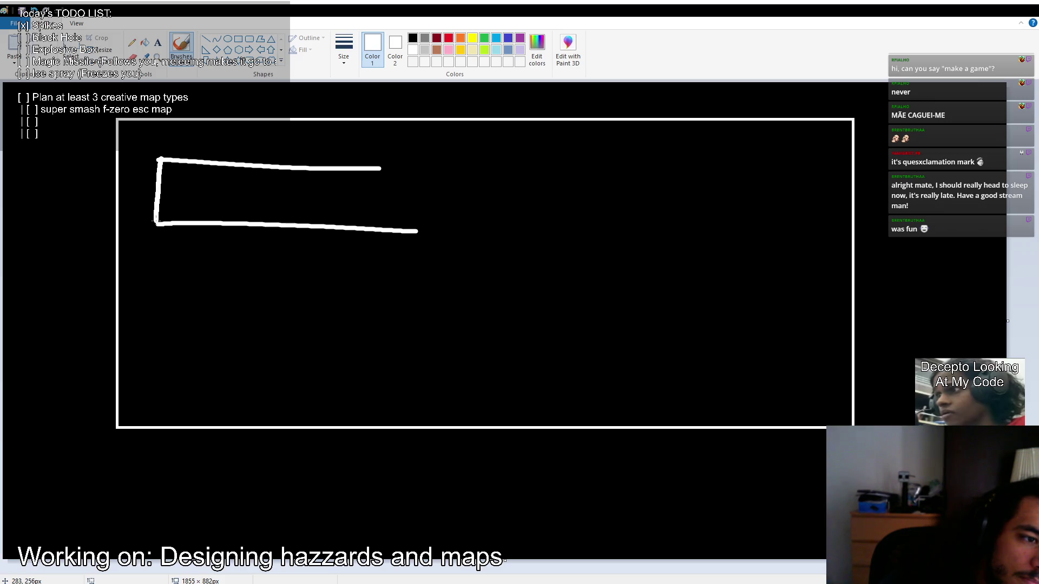
{"action": "mouse_move", "coordinate": [381, 167]}
{"action": "left_mouse_down"}
{"action": "mouse_move", "coordinate": [378, 217]}
{"action": "mouse_move", "coordinate": [411, 219]}
{"action": "mouse_move", "coordinate": [399, 243]}
{"action": "left_mouse_up"}
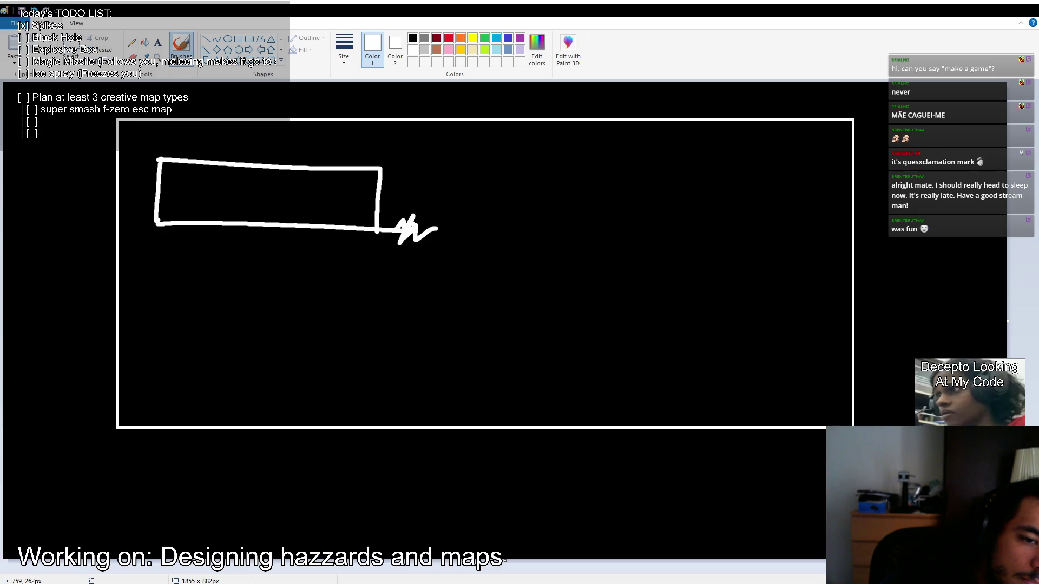
{"action": "left_click", "coordinate": [396, 48]}
{"action": "left_click", "coordinate": [412, 39]}
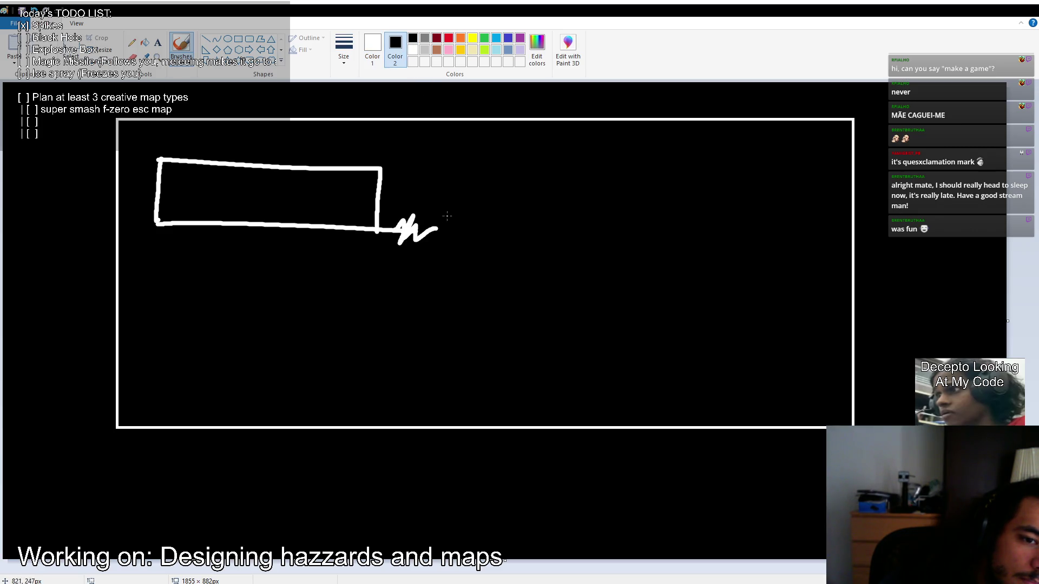
{"action": "mouse_move", "coordinate": [424, 234]}
{"action": "left_mouse_down"}
{"action": "mouse_move", "coordinate": [406, 228]}
{"action": "mouse_move", "coordinate": [386, 253]}
{"action": "left_mouse_up"}
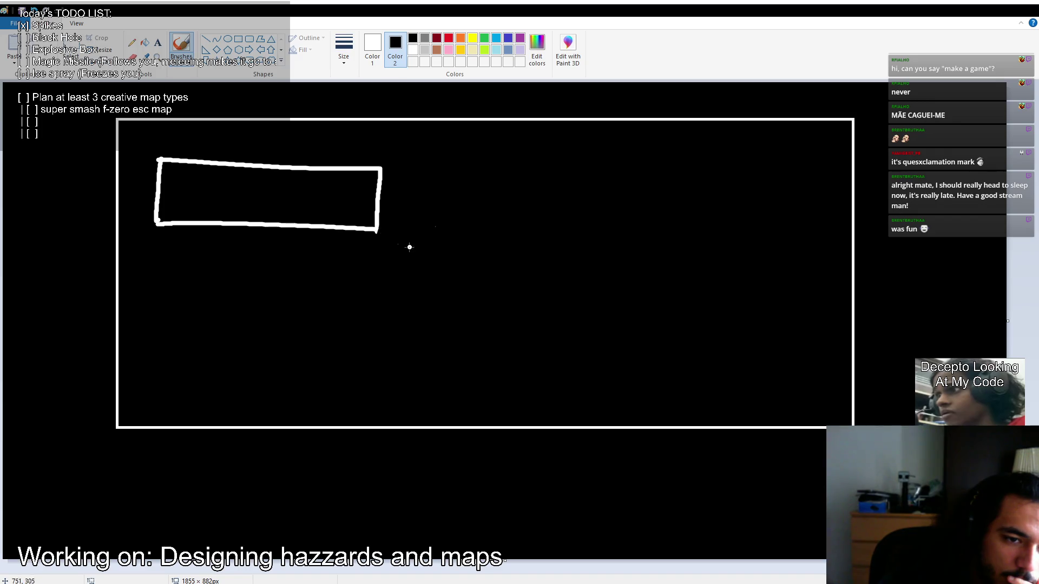
{"action": "left_click_drag", "start_coordinate": [367, 235], "coordinate": [398, 231]}
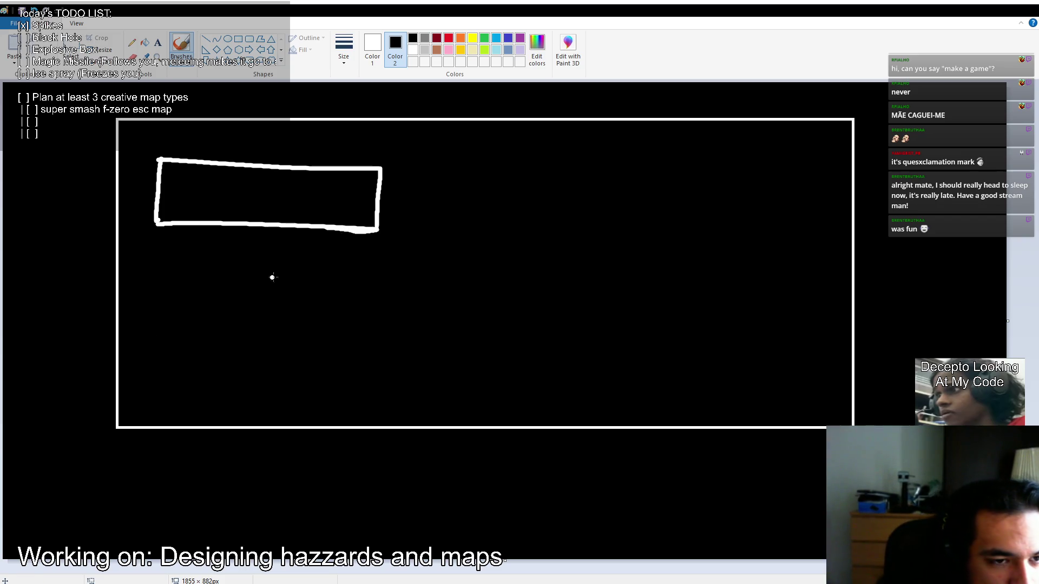
Sketch more rectangles, curved shapes and a triangle loop, cutting black gaps through them.
{"action": "mouse_move", "coordinate": [156, 303]}
{"action": "left_mouse_down"}
{"action": "mouse_move", "coordinate": [379, 302]}
{"action": "mouse_move", "coordinate": [381, 358]}
{"action": "mouse_move", "coordinate": [171, 362]}
{"action": "mouse_move", "coordinate": [148, 302]}
{"action": "left_mouse_up"}
{"action": "mouse_move", "coordinate": [155, 393]}
{"action": "left_mouse_down"}
{"action": "mouse_move", "coordinate": [379, 378]}
{"action": "mouse_move", "coordinate": [265, 403]}
{"action": "mouse_move", "coordinate": [153, 385]}
{"action": "left_mouse_up"}
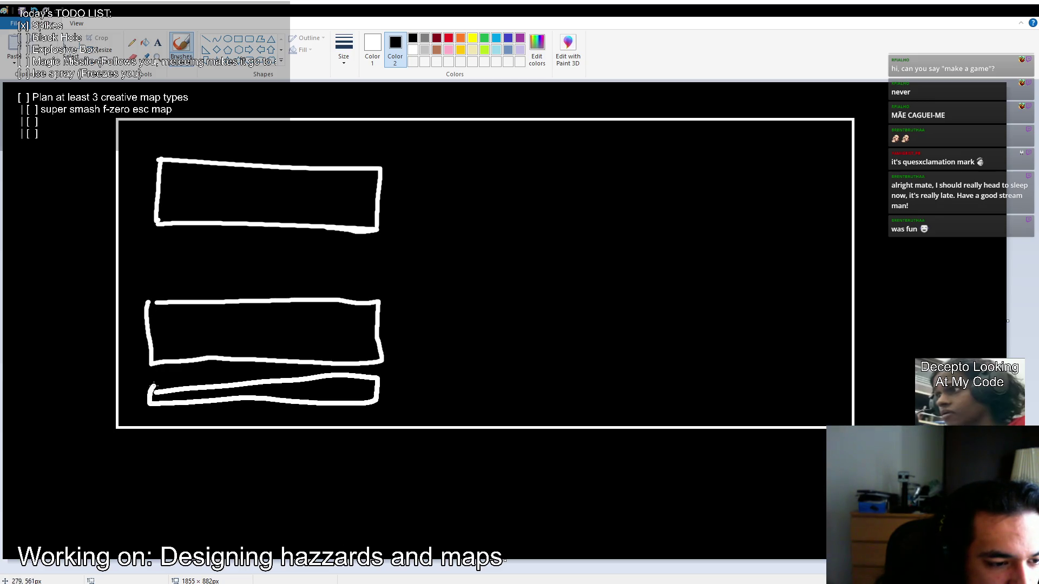
{"action": "mouse_move", "coordinate": [427, 175]}
{"action": "left_mouse_down"}
{"action": "mouse_move", "coordinate": [501, 162]}
{"action": "mouse_move", "coordinate": [449, 232]}
{"action": "mouse_move", "coordinate": [430, 148]}
{"action": "left_mouse_up"}
{"action": "mouse_move", "coordinate": [414, 285]}
{"action": "left_mouse_down"}
{"action": "mouse_move", "coordinate": [569, 261]}
{"action": "mouse_move", "coordinate": [424, 289]}
{"action": "mouse_move", "coordinate": [440, 243]}
{"action": "left_mouse_up"}
{"action": "mouse_move", "coordinate": [404, 390]}
{"action": "left_mouse_down"}
{"action": "mouse_move", "coordinate": [533, 431]}
{"action": "mouse_move", "coordinate": [417, 366]}
{"action": "left_mouse_up"}
{"action": "mouse_move", "coordinate": [666, 155]}
{"action": "left_mouse_down"}
{"action": "mouse_move", "coordinate": [805, 144]}
{"action": "mouse_move", "coordinate": [695, 140]}
{"action": "left_mouse_up"}
{"action": "mouse_move", "coordinate": [641, 262]}
{"action": "left_mouse_down"}
{"action": "mouse_move", "coordinate": [714, 376]}
{"action": "mouse_move", "coordinate": [638, 222]}
{"action": "left_mouse_up"}
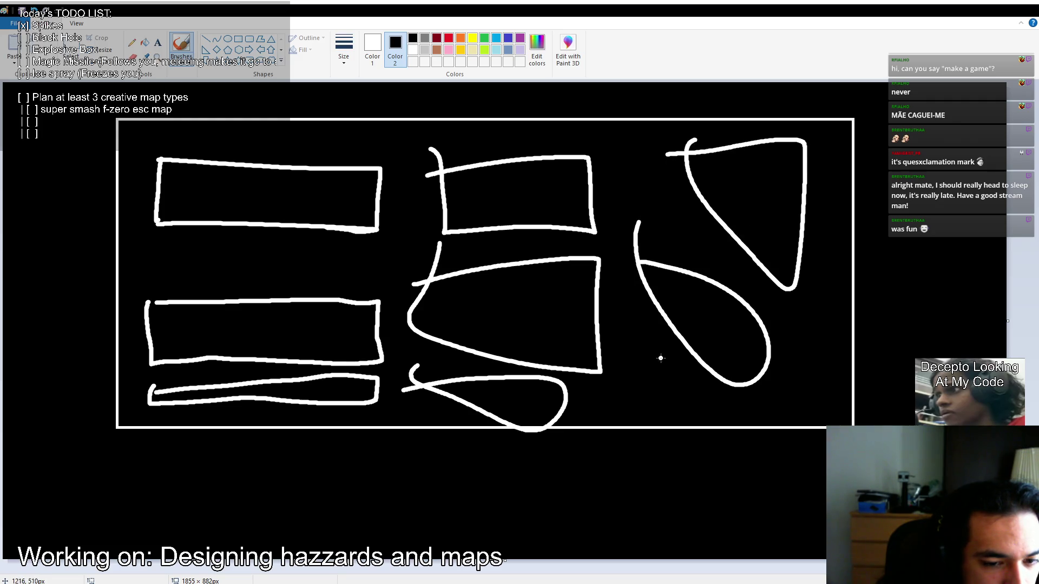
{"action": "mouse_move", "coordinate": [426, 416]}
{"action": "left_mouse_down"}
{"action": "mouse_move", "coordinate": [600, 372]}
{"action": "mouse_move", "coordinate": [205, 358]}
{"action": "mouse_move", "coordinate": [682, 268]}
{"action": "mouse_move", "coordinate": [761, 145]}
{"action": "left_mouse_up"}
Undo all the track shapes and the white border, leaving a solid black canvas.
{"action": "key", "text": "ctrl+z"}
{"action": "key", "text": "ctrl+z"}
{"action": "key", "text": "ctrl+z"}
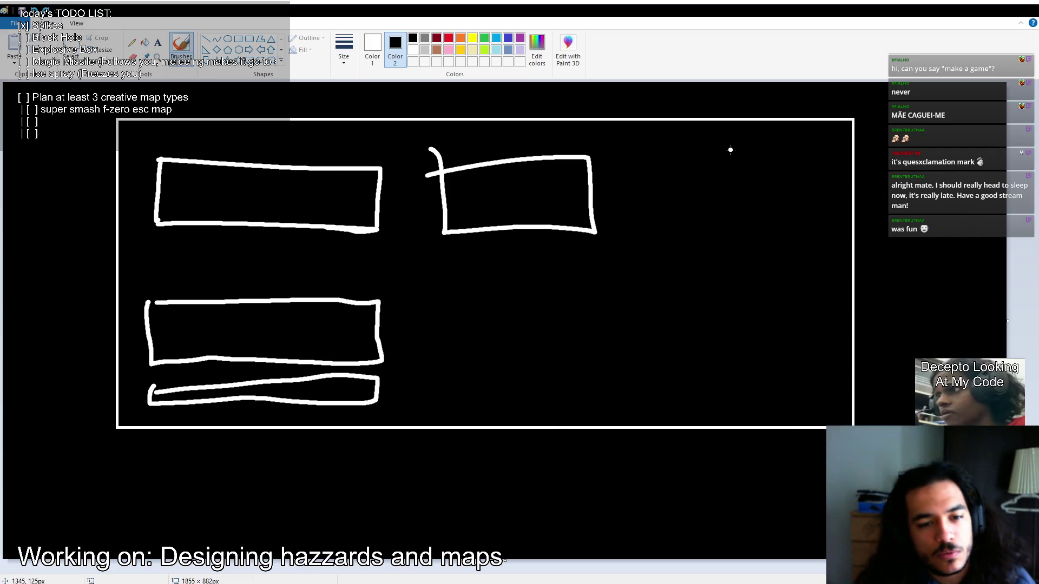
{"action": "key", "text": "ctrl+z"}
{"action": "key", "text": "ctrl+z"}
{"action": "key", "text": "ctrl+z"}
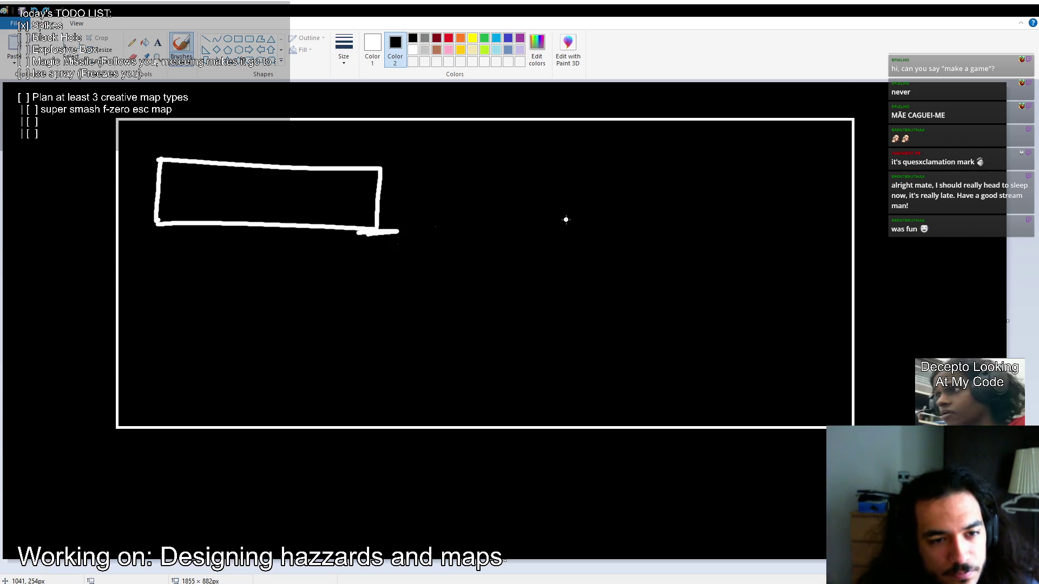
{"action": "key", "text": "ctrl+z"}
{"action": "key", "text": "ctrl+z"}
{"action": "key", "text": "ctrl+z"}
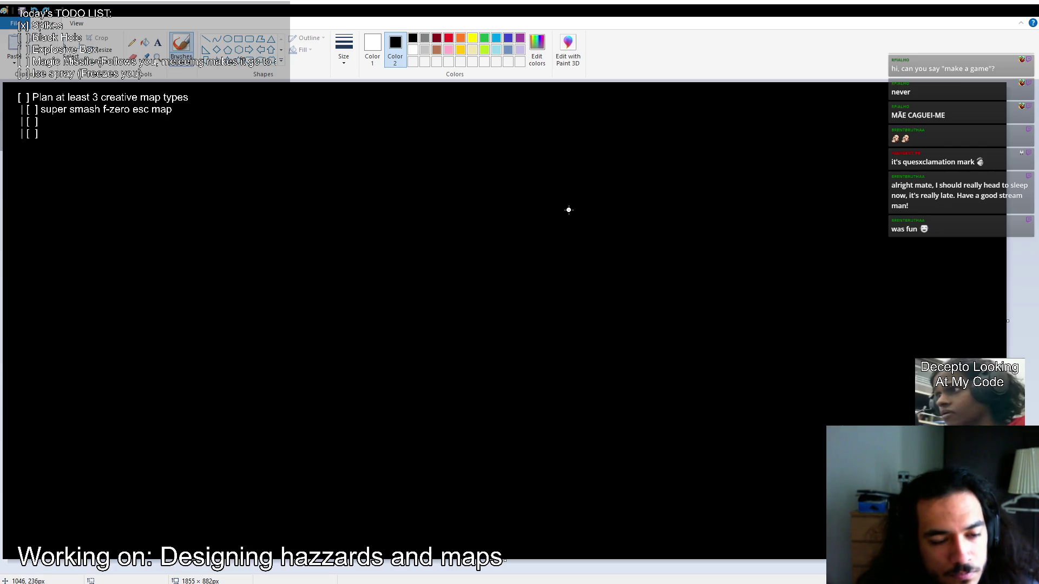
Draw a large rectangle border across the Paint canvas.
{"action": "left_click", "coordinate": [238, 38]}
{"action": "mouse_move", "coordinate": [152, 121]}
{"action": "left_mouse_down"}
{"action": "mouse_move", "coordinate": [547, 356]}
{"action": "mouse_move", "coordinate": [858, 494]}
{"action": "left_mouse_up"}
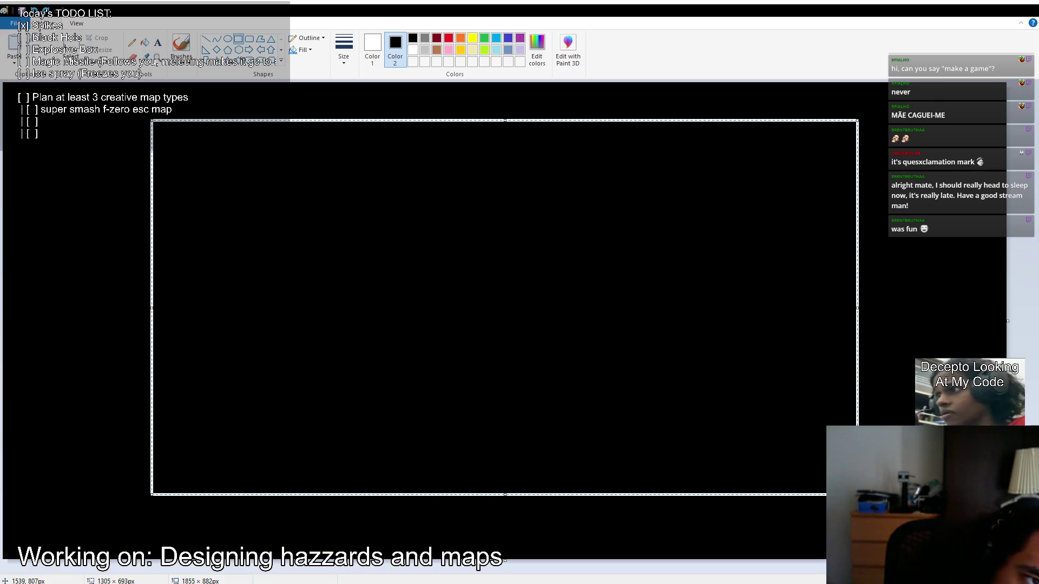
{"action": "left_click", "coordinate": [68, 456]}
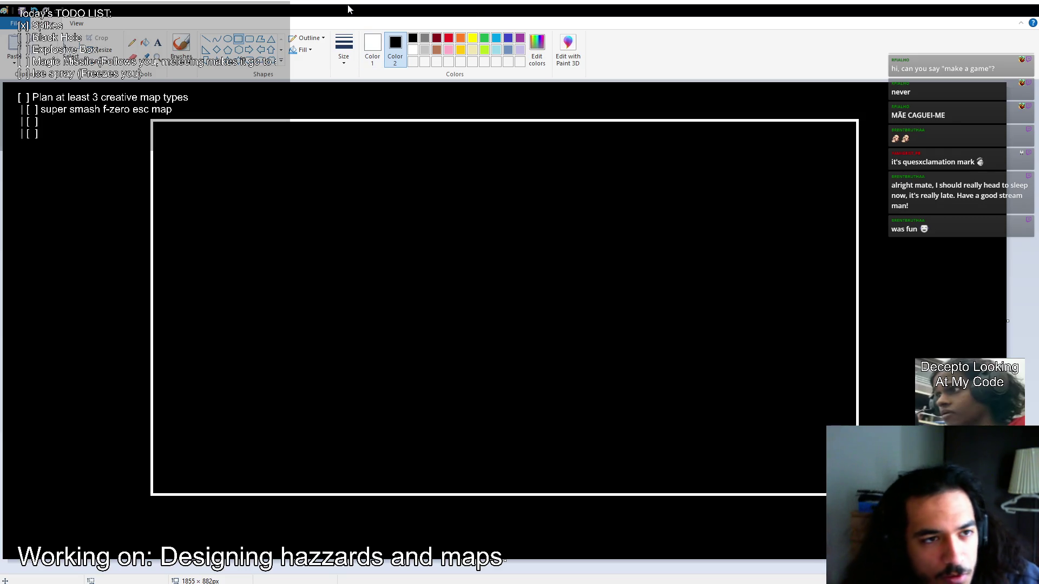
Draw four room rectangles down the left side and four down the right side.
{"action": "left_click_drag", "start_coordinate": [176, 160], "coordinate": [383, 213]}
{"action": "left_click_drag", "start_coordinate": [173, 244], "coordinate": [381, 277]}
{"action": "left_click_drag", "start_coordinate": [187, 306], "coordinate": [367, 370]}
{"action": "left_click_drag", "start_coordinate": [170, 400], "coordinate": [395, 443]}
{"action": "left_click_drag", "start_coordinate": [578, 146], "coordinate": [802, 190]}
{"action": "left_click_drag", "start_coordinate": [589, 206], "coordinate": [865, 276]}
{"action": "left_click_drag", "start_coordinate": [577, 305], "coordinate": [801, 367]}
{"action": "left_click_drag", "start_coordinate": [575, 379], "coordinate": [824, 478]}
Add smaller rectangles in the middle column, including a thin vertical one.
{"action": "left_click_drag", "start_coordinate": [422, 172], "coordinate": [523, 196]}
{"action": "left_click_drag", "start_coordinate": [435, 226], "coordinate": [531, 256]}
{"action": "left_click_drag", "start_coordinate": [448, 283], "coordinate": [555, 349]}
{"action": "mouse_move", "coordinate": [559, 373]}
{"action": "left_mouse_down"}
{"action": "mouse_move", "coordinate": [466, 422]}
{"action": "mouse_move", "coordinate": [554, 424]}
{"action": "left_mouse_up"}
{"action": "left_click", "coordinate": [553, 464]}
Draw several large overlapping rectangles in the middle, then undo the drawing with Ctrl+Z.
{"action": "mouse_move", "coordinate": [378, 207]}
{"action": "left_mouse_down"}
{"action": "mouse_move", "coordinate": [666, 357]}
{"action": "mouse_move", "coordinate": [554, 379]}
{"action": "mouse_move", "coordinate": [672, 376]}
{"action": "left_mouse_up"}
{"action": "mouse_move", "coordinate": [394, 206]}
{"action": "left_mouse_down"}
{"action": "mouse_move", "coordinate": [677, 371]}
{"action": "mouse_move", "coordinate": [1006, 513]}
{"action": "left_mouse_up"}
{"action": "left_click_drag", "start_coordinate": [407, 186], "coordinate": [687, 329]}
{"action": "left_click_drag", "start_coordinate": [401, 134], "coordinate": [561, 244]}
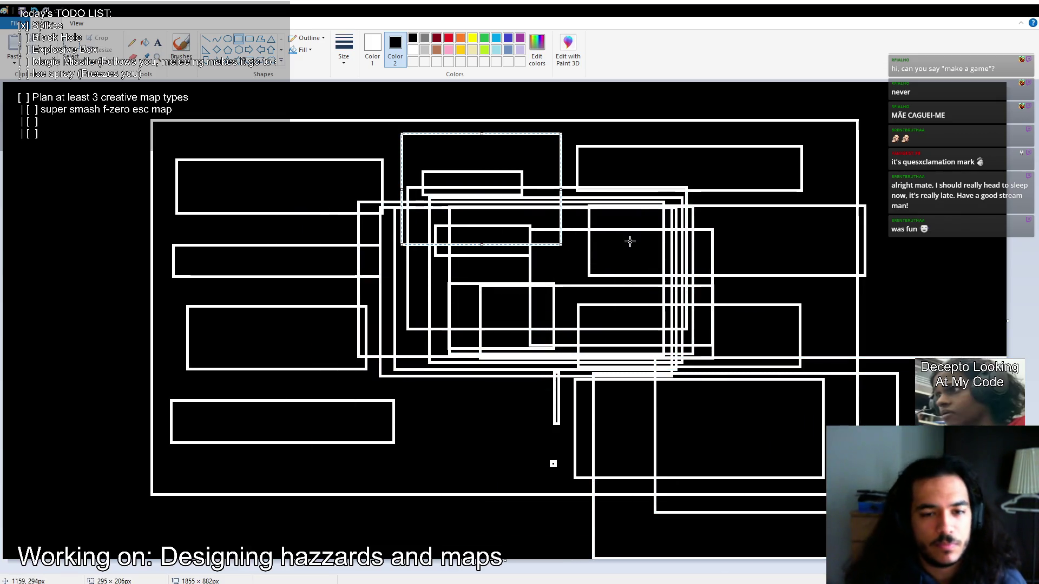
{"action": "key", "text": "ctrl+z"}
{"action": "key", "text": "ctrl+z"}
{"action": "key", "text": "ctrl+z"}
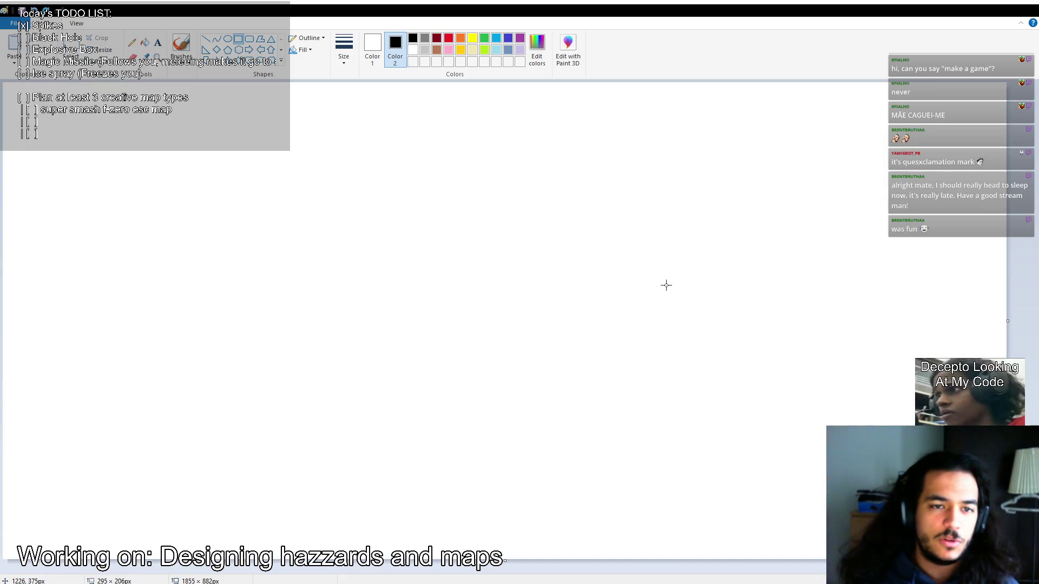
Leave Paint and bring the Godot editor with the Control scene to the front.
{"action": "key", "text": "alt+Tab"}
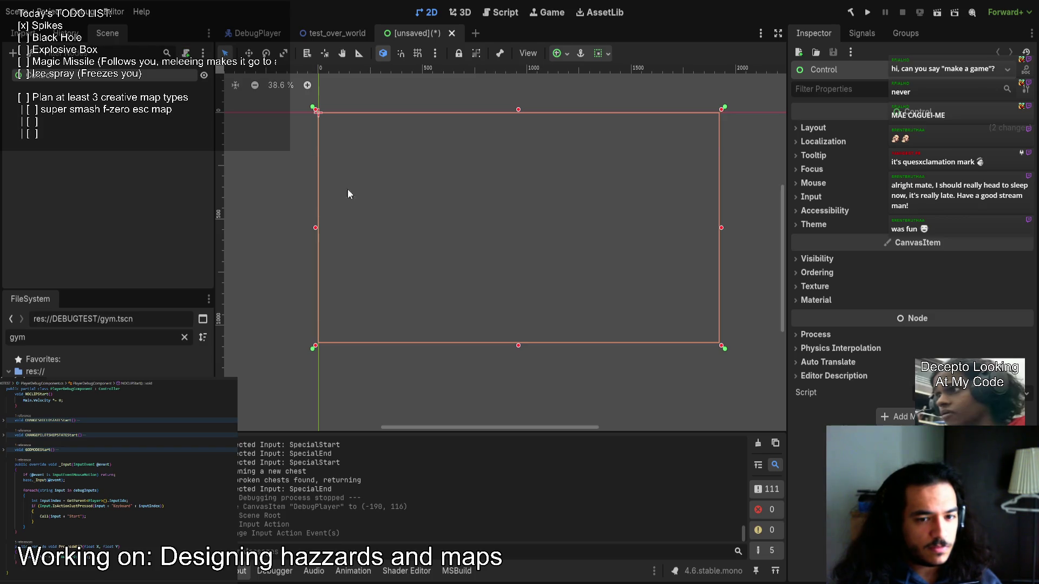
Undo the root node's type change and deselect it in the viewport.
{"action": "left_click", "coordinate": [155, 177]}
{"action": "left_click", "coordinate": [106, 76]}
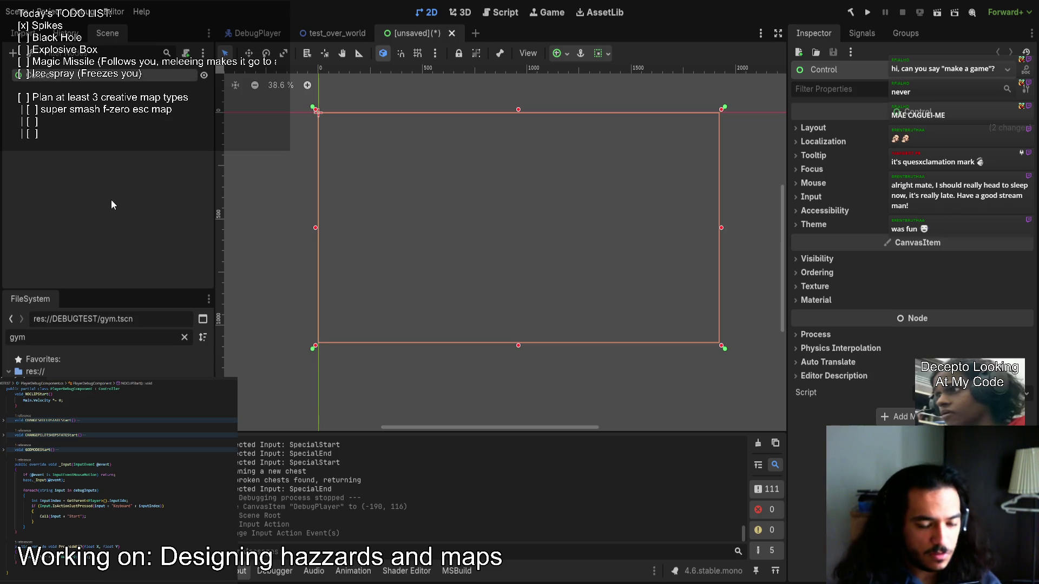
{"action": "key", "text": "ctrl+z"}
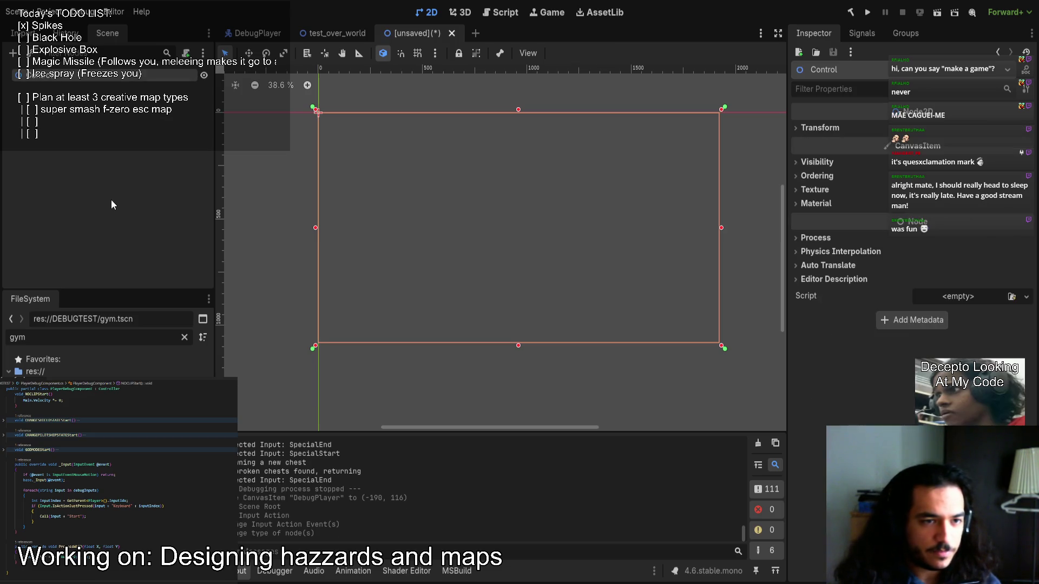
{"action": "left_click", "coordinate": [536, 295]}
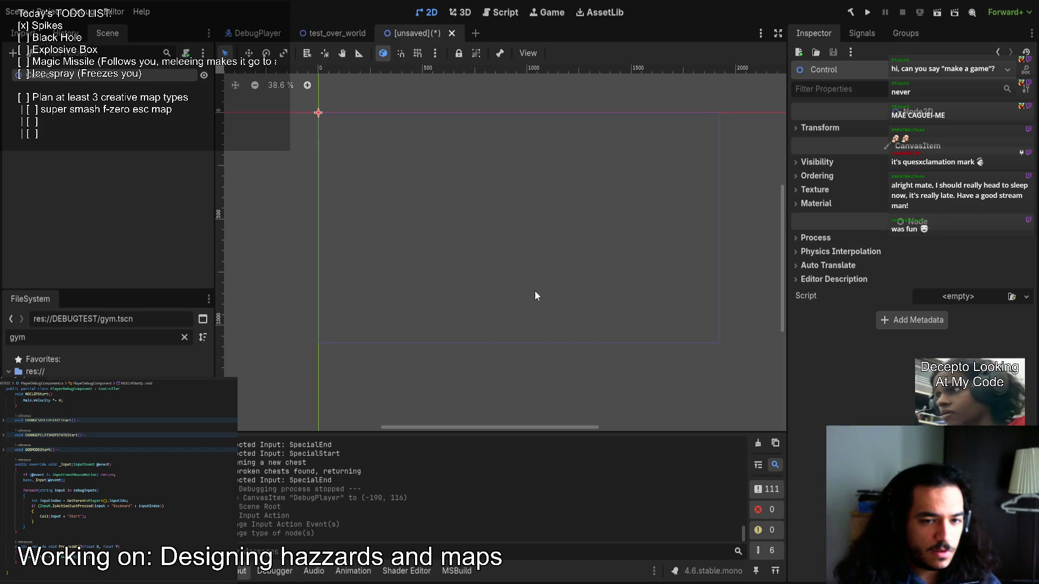
Delete the _Ready and _Process template methods and start a void OpenMenu() method.
{"action": "scroll", "coordinate": [544, 355], "scroll_direction": "up", "scroll_amount": 7}
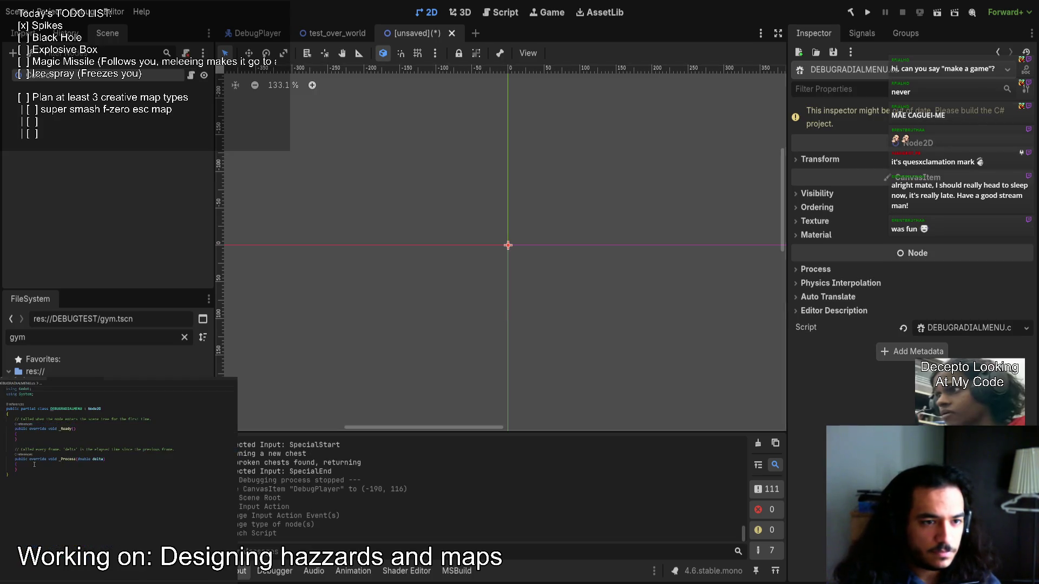
{"action": "key", "text": "BackSpace"}
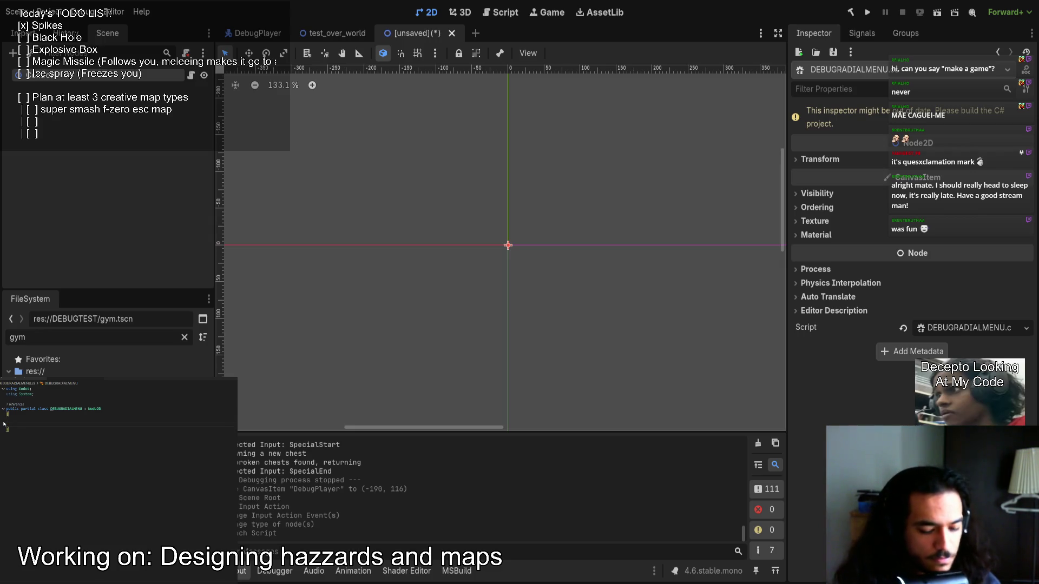
{"action": "type", "text": "void Open"}
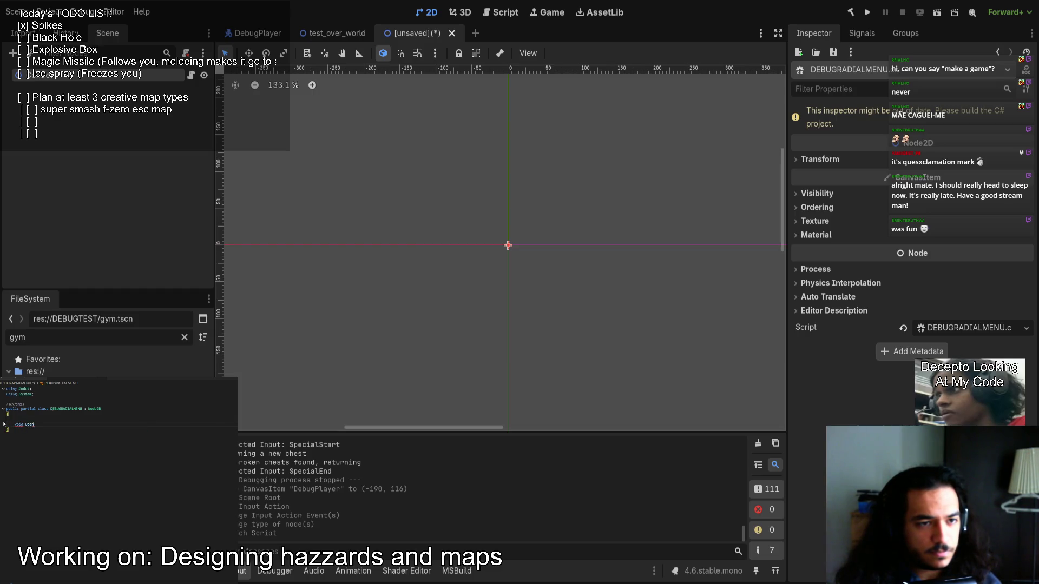
{"action": "type", "text": "Menu()"}
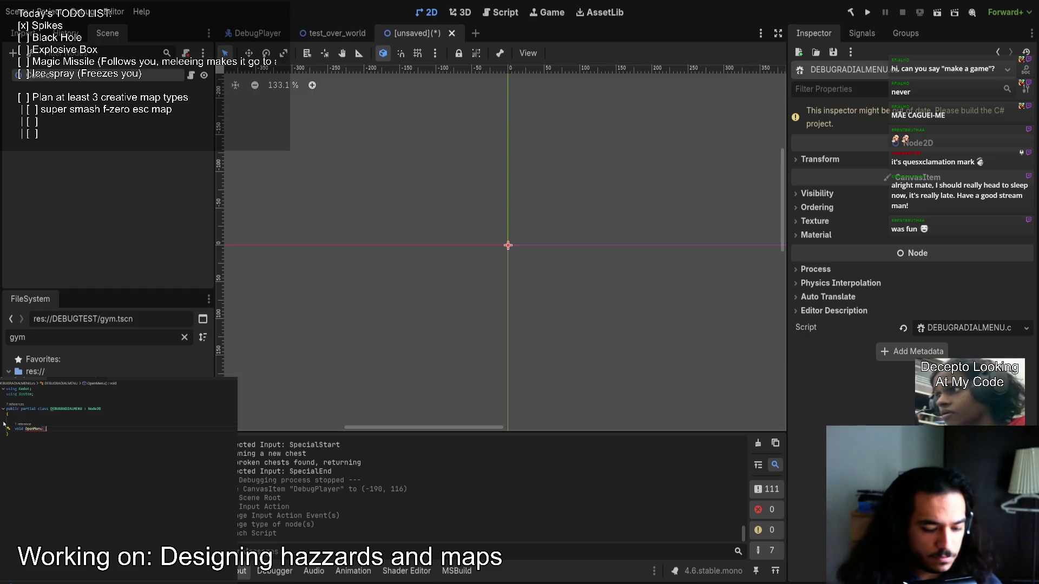
Give OpenMenu a body that sets IsShowing to true.
{"action": "key", "text": "Return"}
{"action": "key", "text": "BackSpace"}
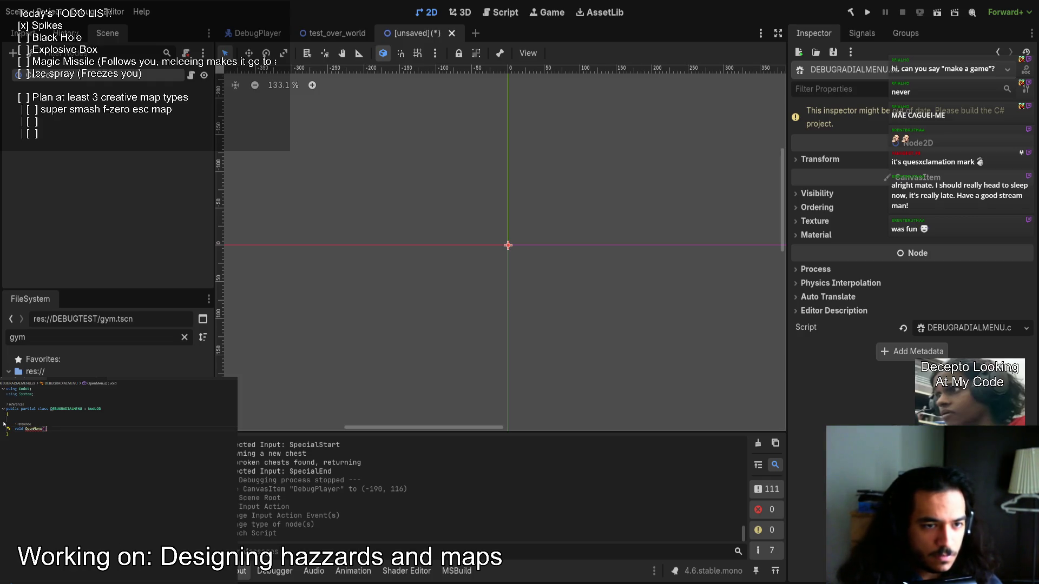
{"action": "key", "text": "Return"}
{"action": "type", "text": "{"}
{"action": "key", "text": "Return"}
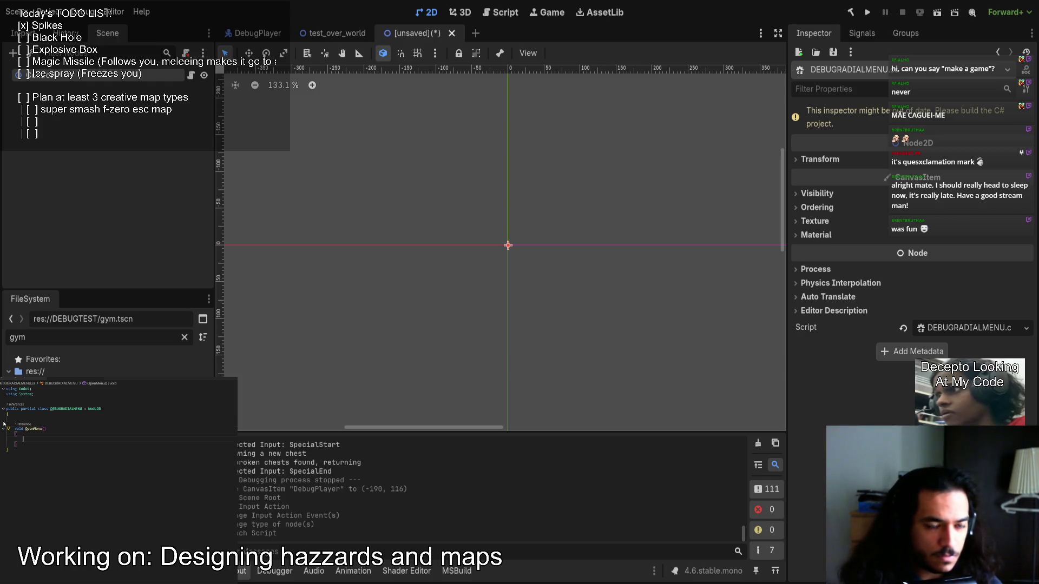
{"action": "type", "text": "Is"}
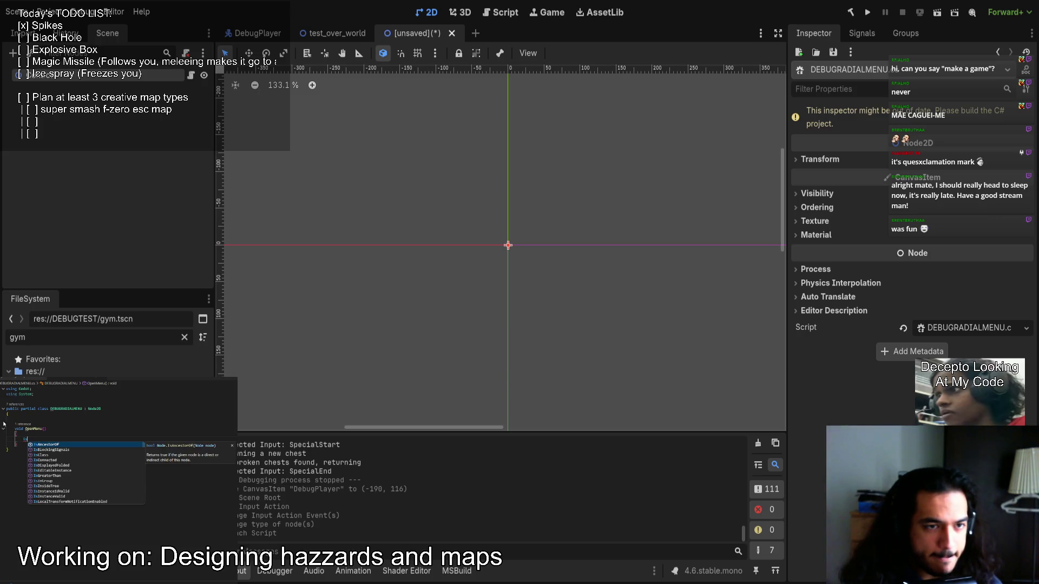
{"action": "type", "text": "Showing "}
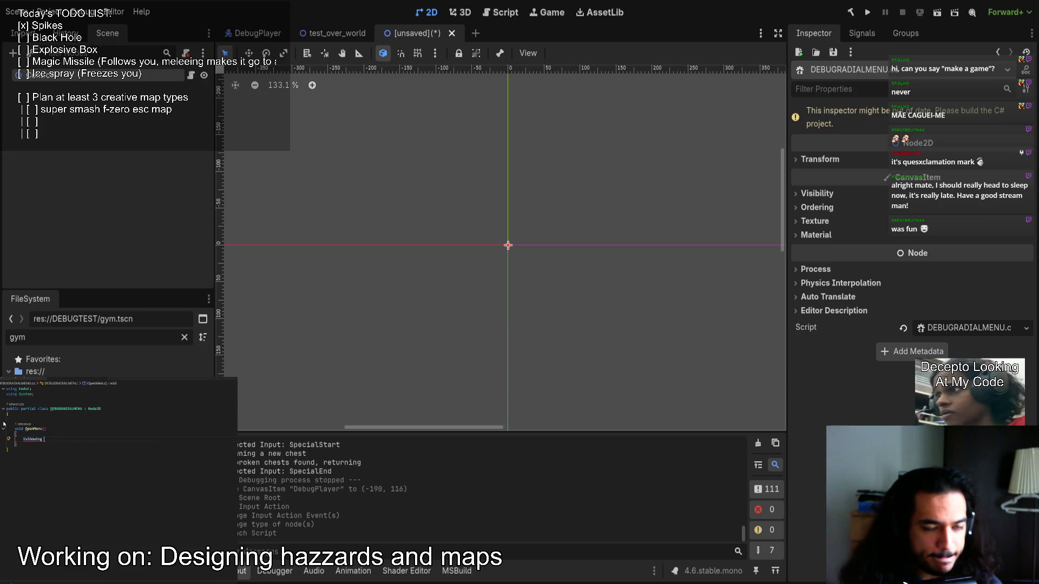
{"action": "type", "text": "= ter"}
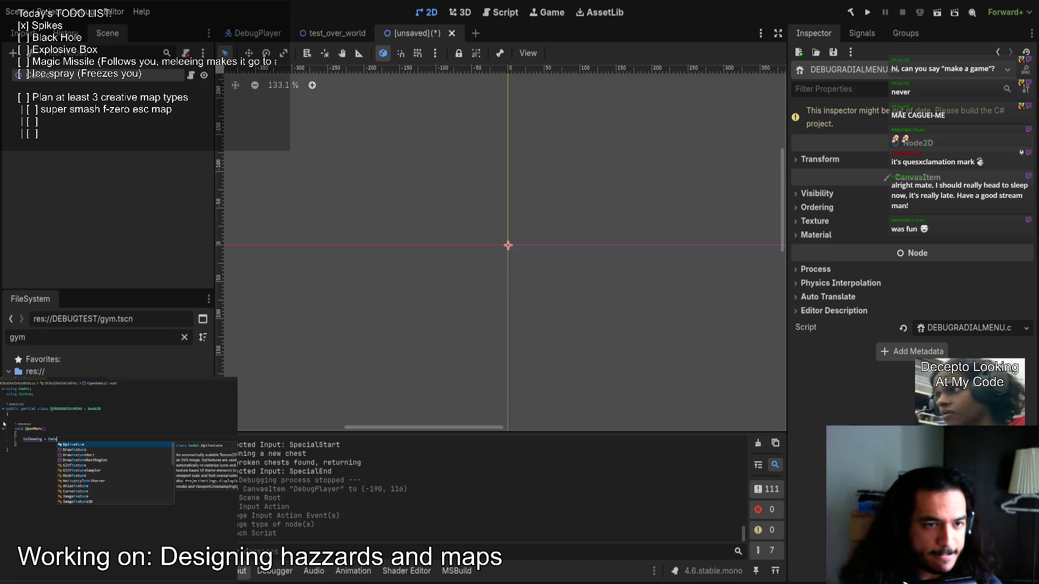
{"action": "type", "text": "ue"}
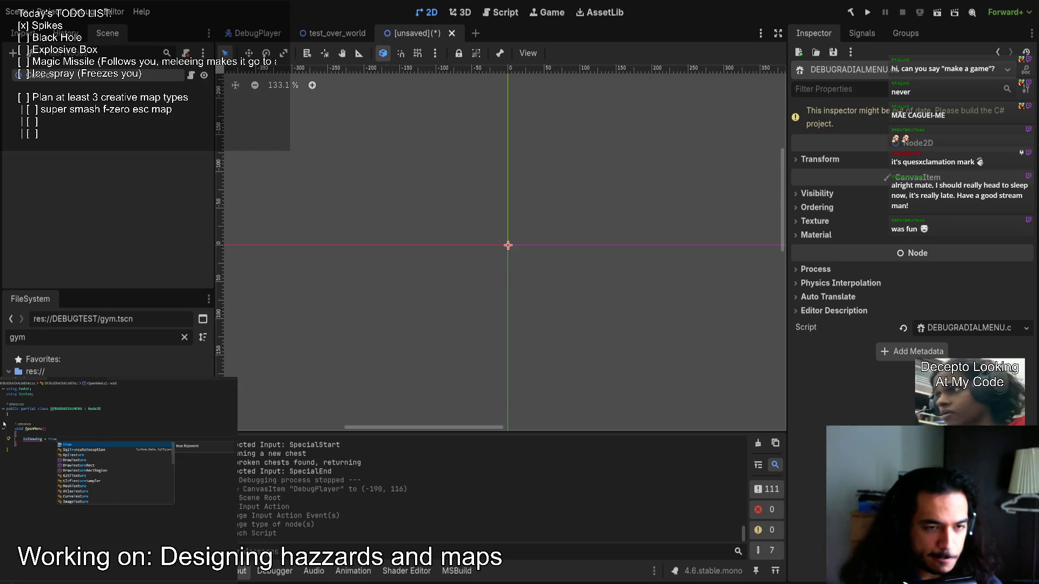
{"action": "type", "text": ";"}
{"action": "key", "text": "Return"}
{"action": "key", "text": "Escape"}
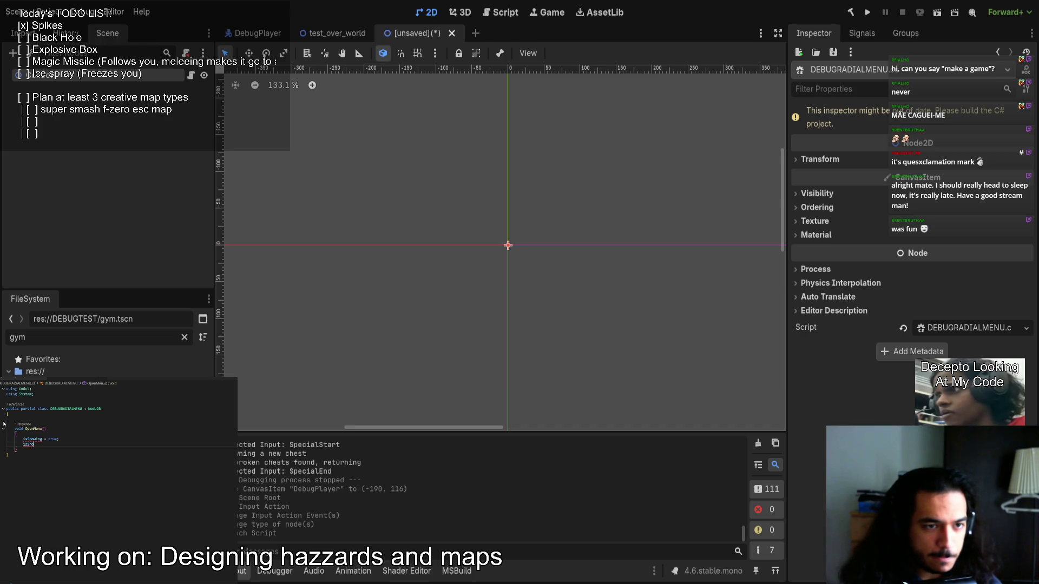
Duplicate the OpenMenu method as CloseMenu, setting the flag to false.
{"action": "left_click_drag", "start_coordinate": [16, 449], "coordinate": [5, 425]}
{"action": "left_click", "coordinate": [3, 421]}
{"action": "key", "text": "Escape"}
{"action": "key", "text": "Escape"}
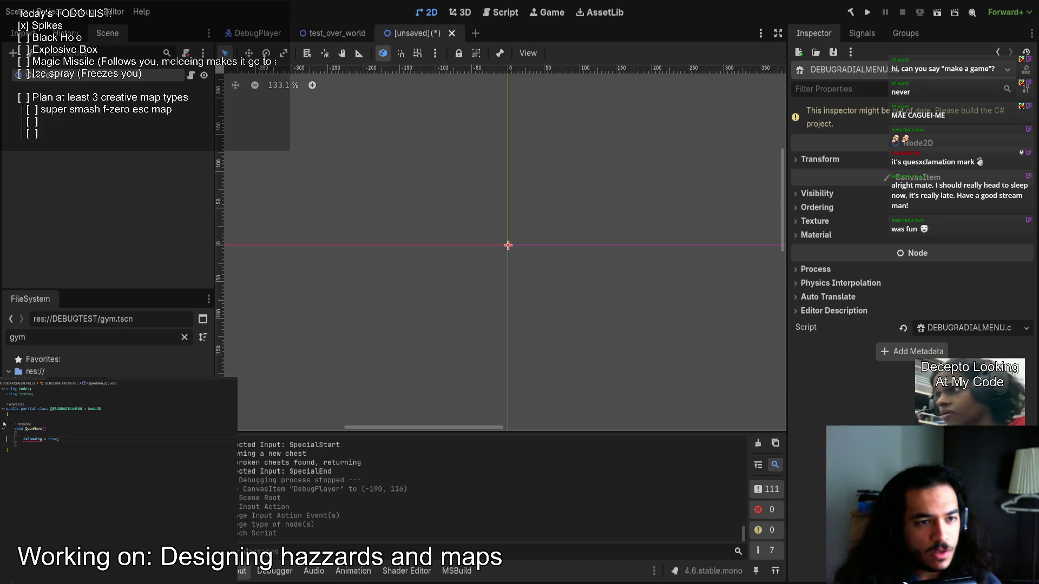
{"action": "key", "text": "ctrl+v"}
{"action": "type", "text": "false"}
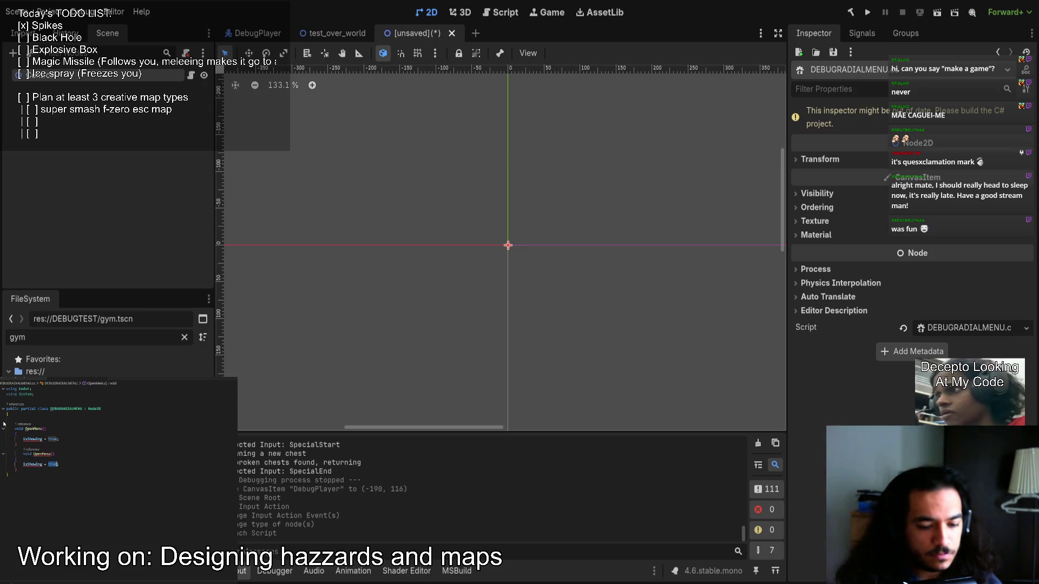
{"action": "left_click", "coordinate": [55, 454]}
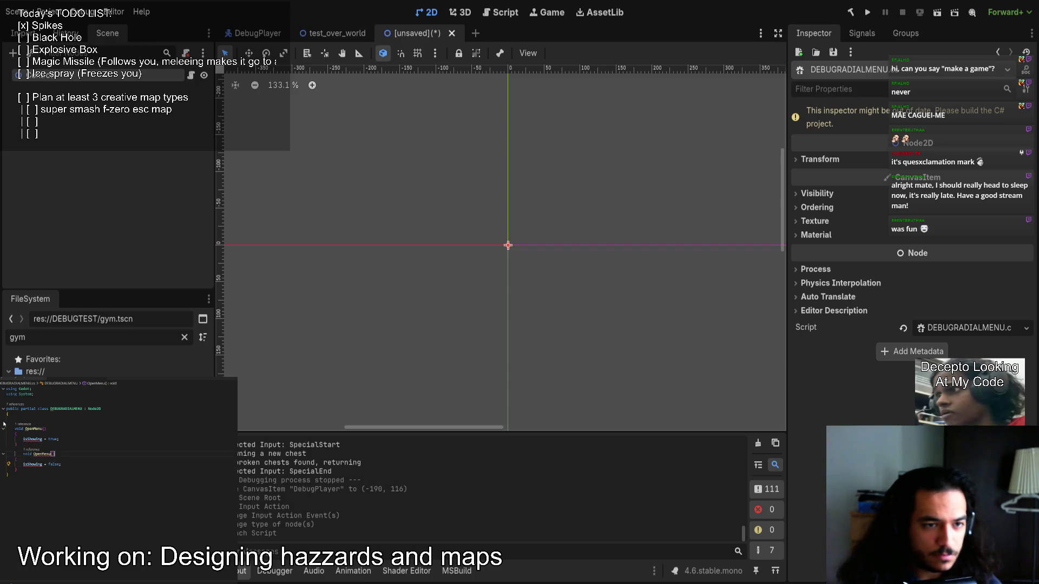
{"action": "key", "text": "Down"}
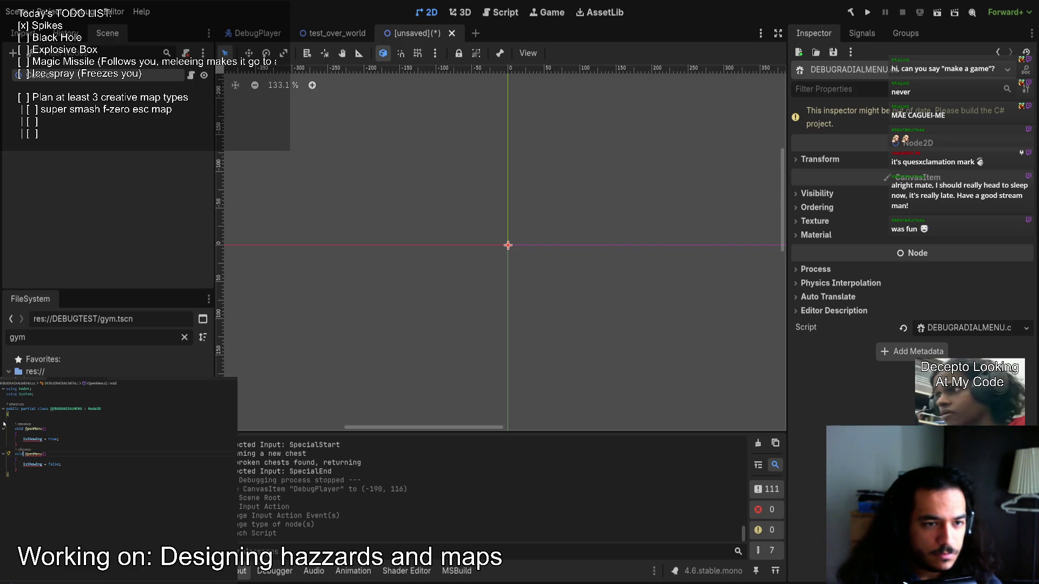
{"action": "key", "text": "ctrl+shift+Left"}
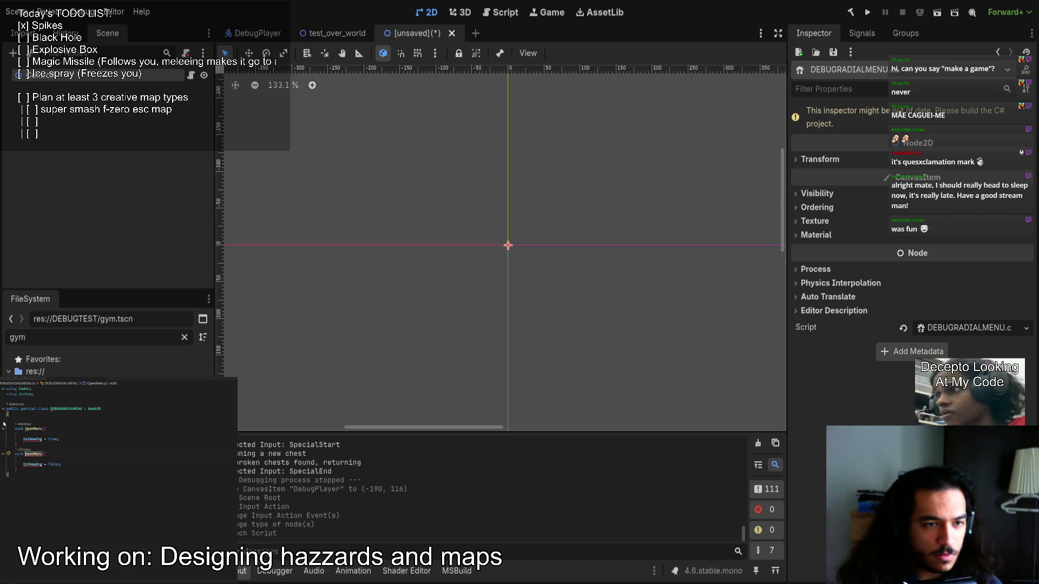
{"action": "type", "text": "CloseMenu"}
Declare a bool isShowing field at the top of the class and add room for new methods.
{"action": "left_click", "coordinate": [33, 416]}
{"action": "key", "text": "Return"}
{"action": "type", "text": "bool i"}
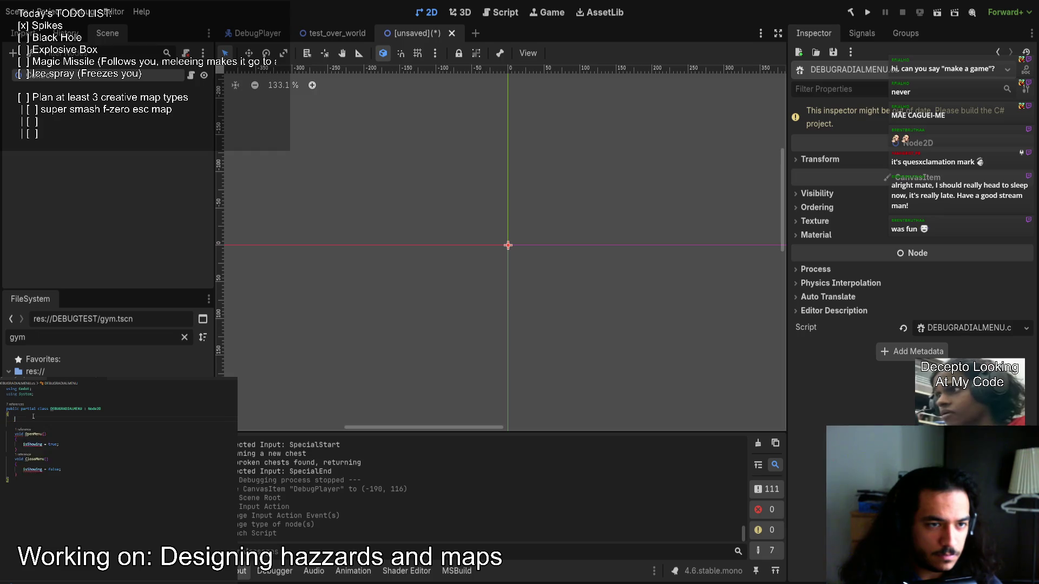
{"action": "type", "text": "sShowing"}
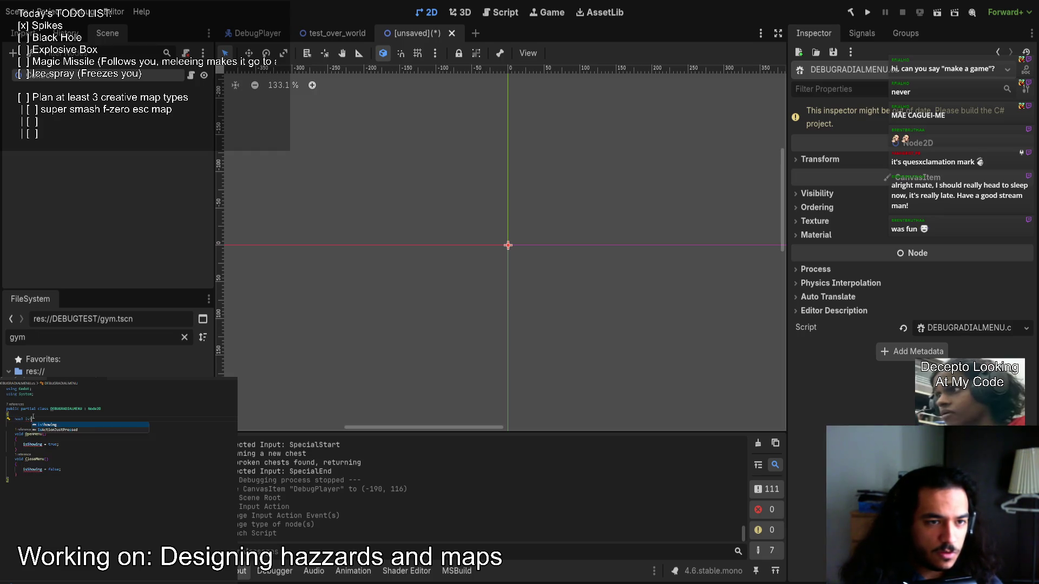
{"action": "left_click", "coordinate": [33, 416]}
{"action": "key", "text": "Return"}
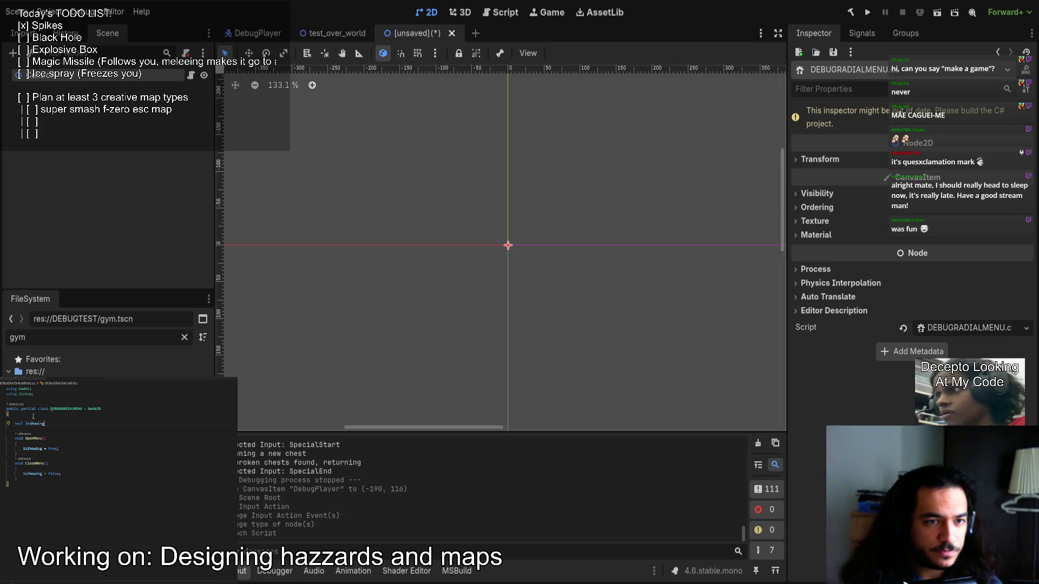
{"action": "key", "text": "Down"}
{"action": "key", "text": "Down"}
{"action": "key", "text": "Down"}
{"action": "key", "text": "Return"}
{"action": "key", "text": "Return"}
Add a _Process override that calls QueueRedraw() instead of base._Process.
{"action": "type", "text": "override _Process"}
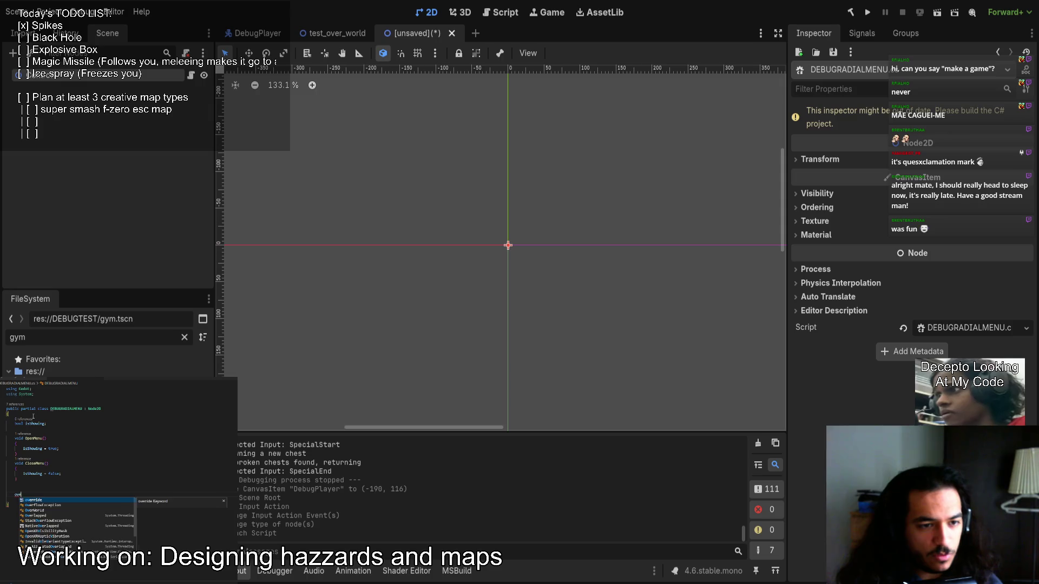
{"action": "key", "text": "Return"}
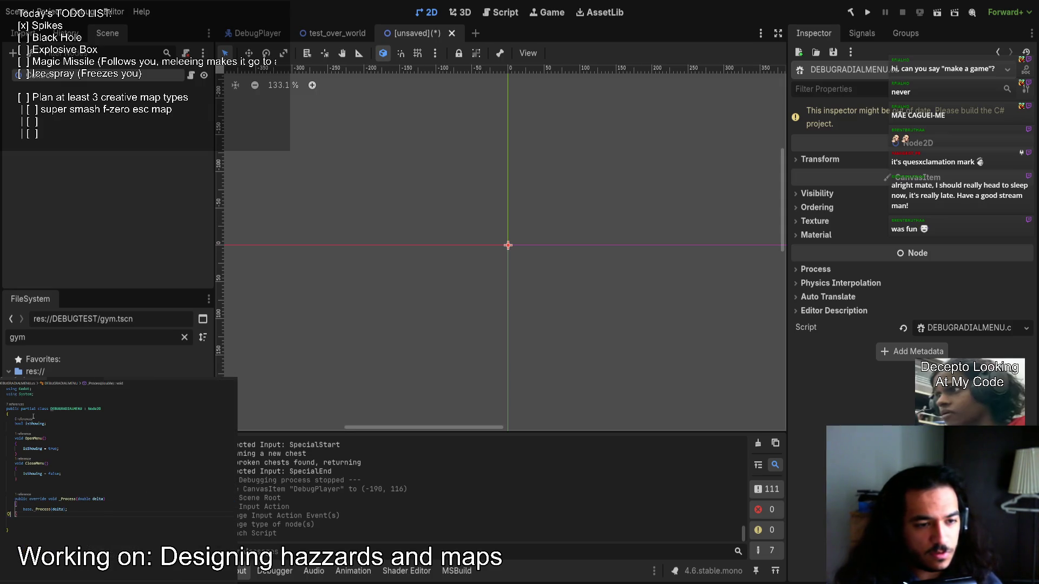
{"action": "key", "text": "ctrl+BackSpace"}
{"action": "key", "text": "ctrl+BackSpace"}
{"action": "key", "text": "ctrl+BackSpace"}
{"action": "type", "text": "q"}
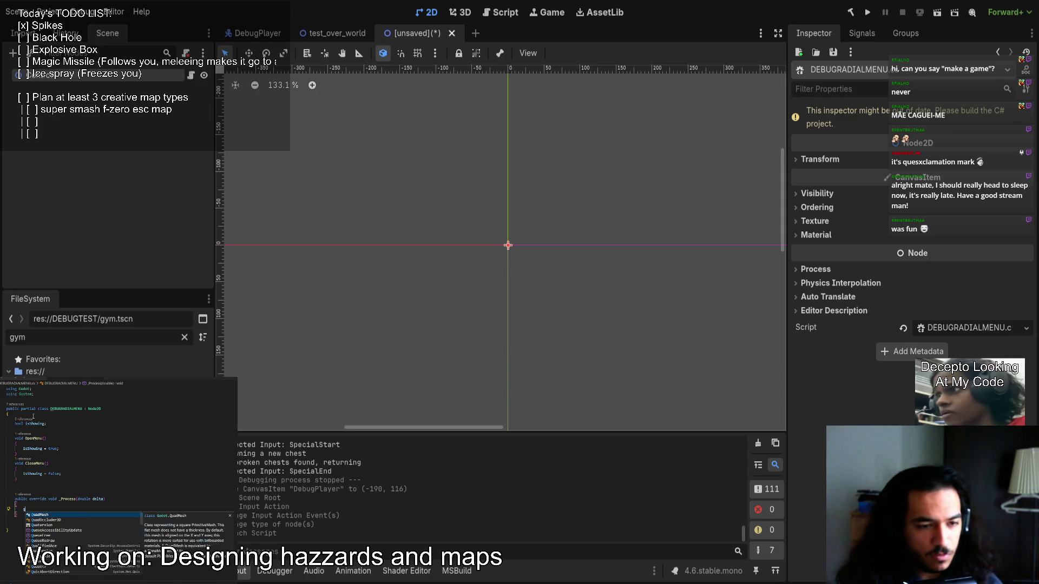
{"action": "type", "text": "ueuerd"}
{"action": "key", "text": "Return"}
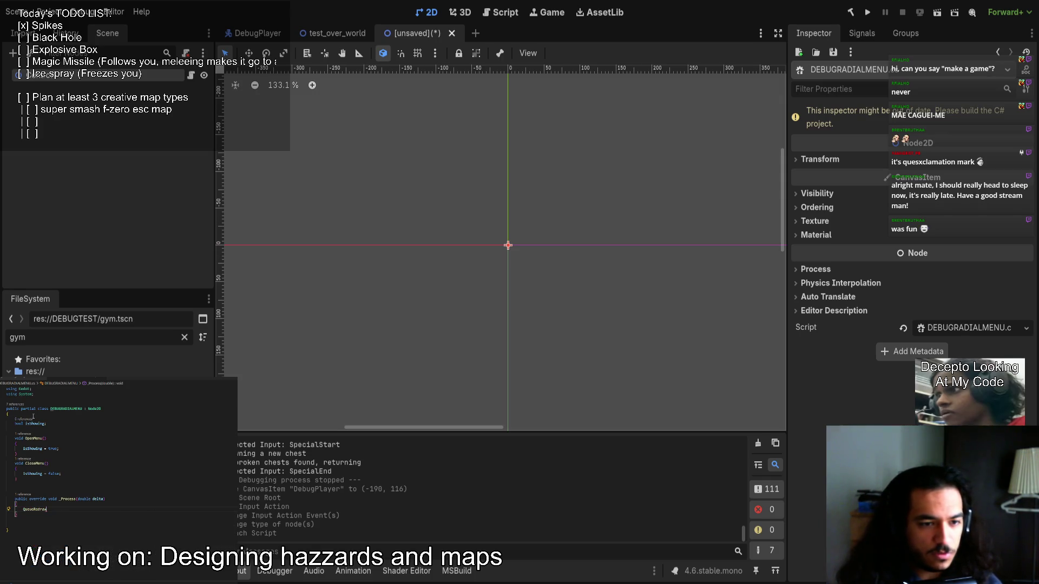
{"action": "type", "text": "();"}
{"action": "key", "text": "Down"}
{"action": "key", "text": "Down"}
Add a _Draw override and begin a DrawCircle(Vector2.Zero, call.
{"action": "type", "text": "override _Draw"}
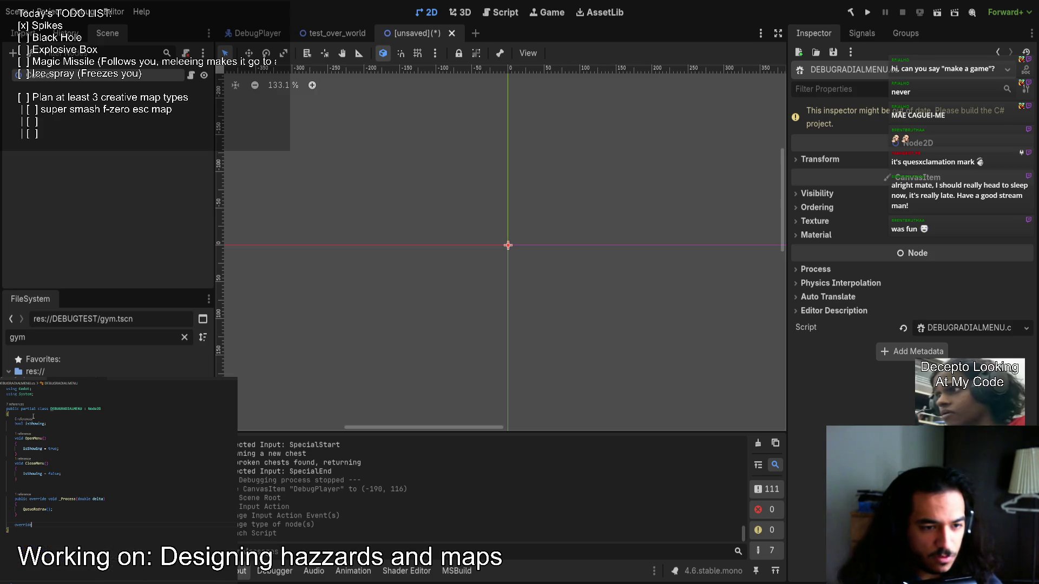
{"action": "key", "text": "Return"}
{"action": "key", "text": "ctrl+BackSpace"}
{"action": "key", "text": "ctrl+BackSpace"}
{"action": "key", "text": "ctrl+BackSpace"}
{"action": "type", "text": "Drawc"}
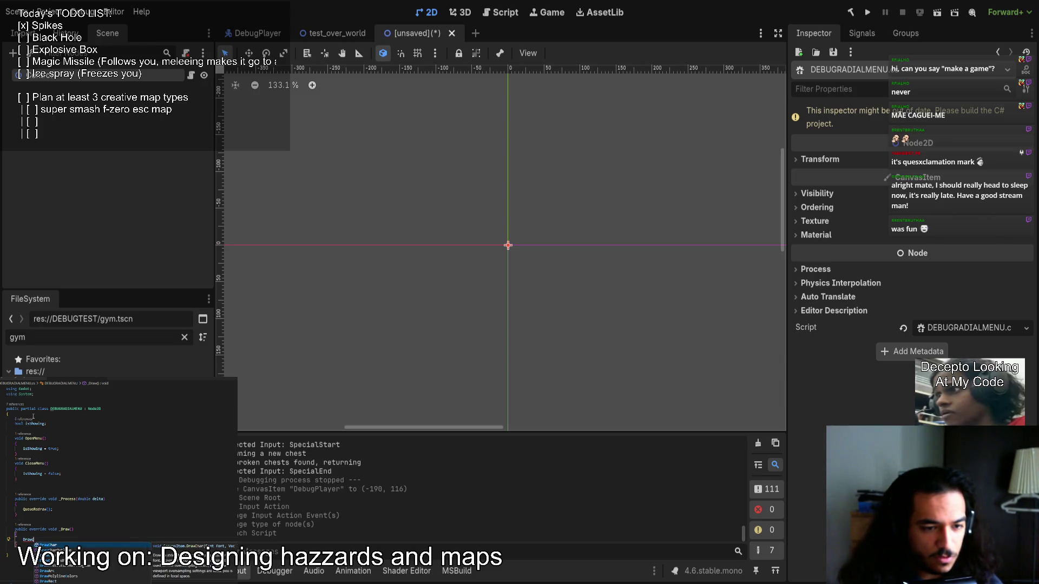
{"action": "key", "text": "Down"}
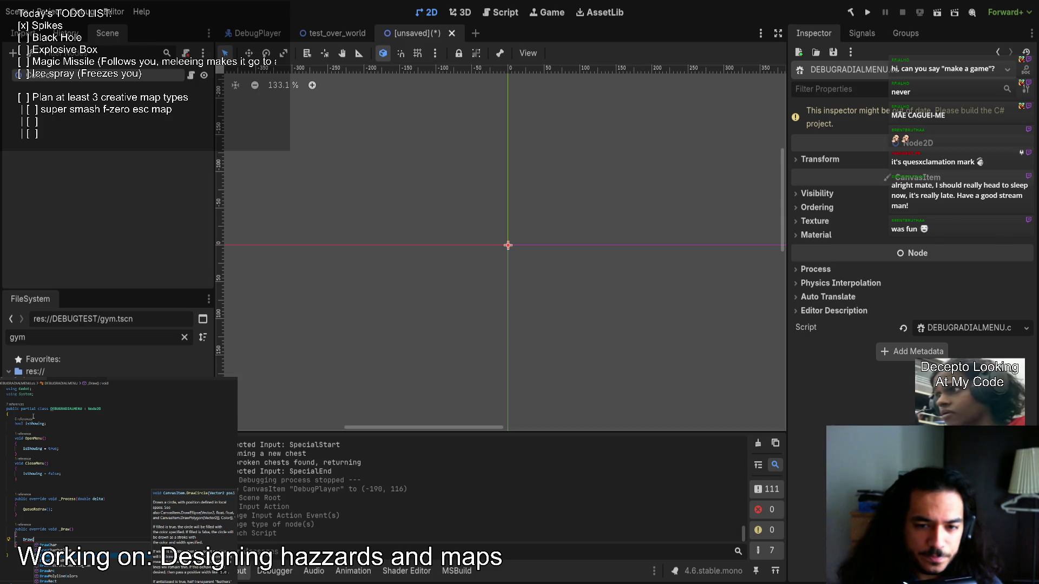
{"action": "key", "text": "Return"}
{"action": "type", "text": "("}
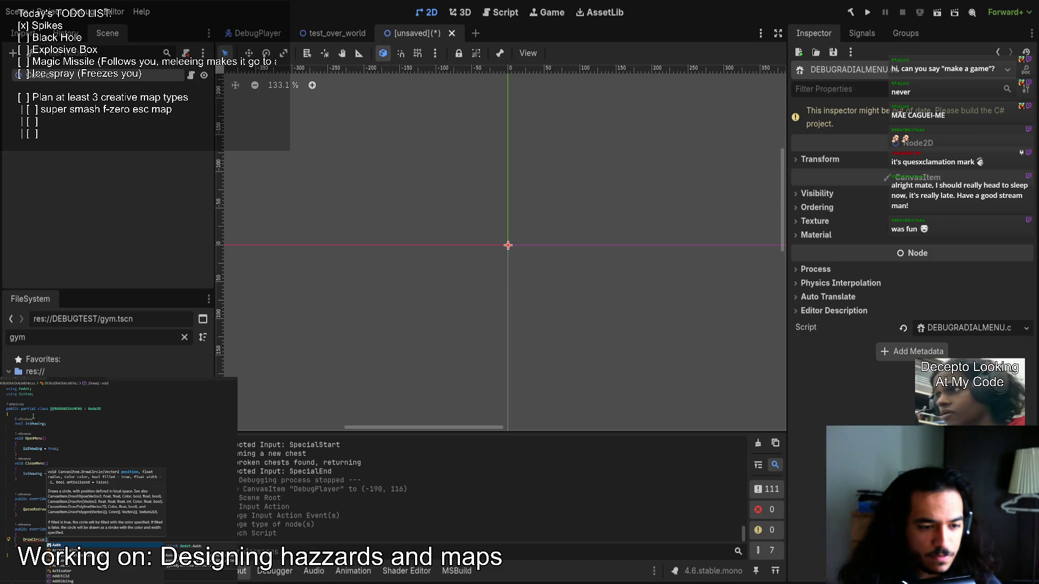
{"action": "type", "text": "Vec"}
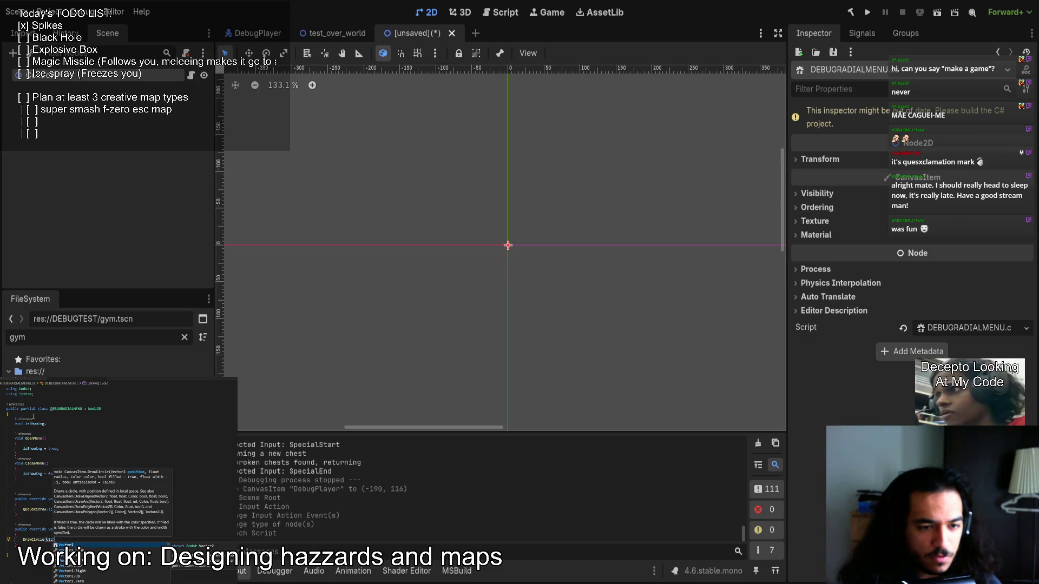
{"action": "type", "text": "tor2.Zero,"}
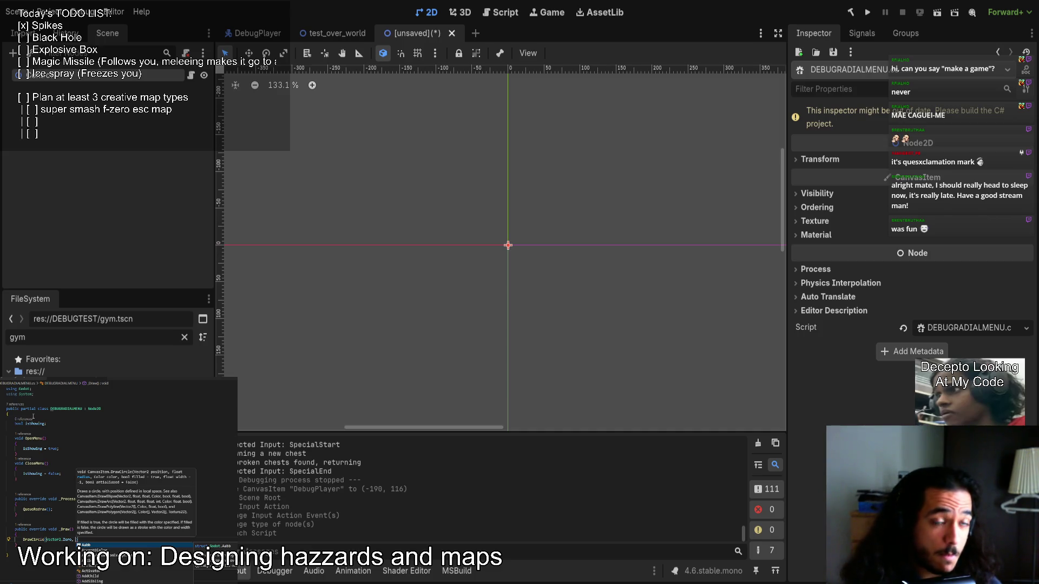
Finish DrawCircle with radius 64, new Color(1,1,1), false, width 5 and true.
{"action": "type", "text": "64"}
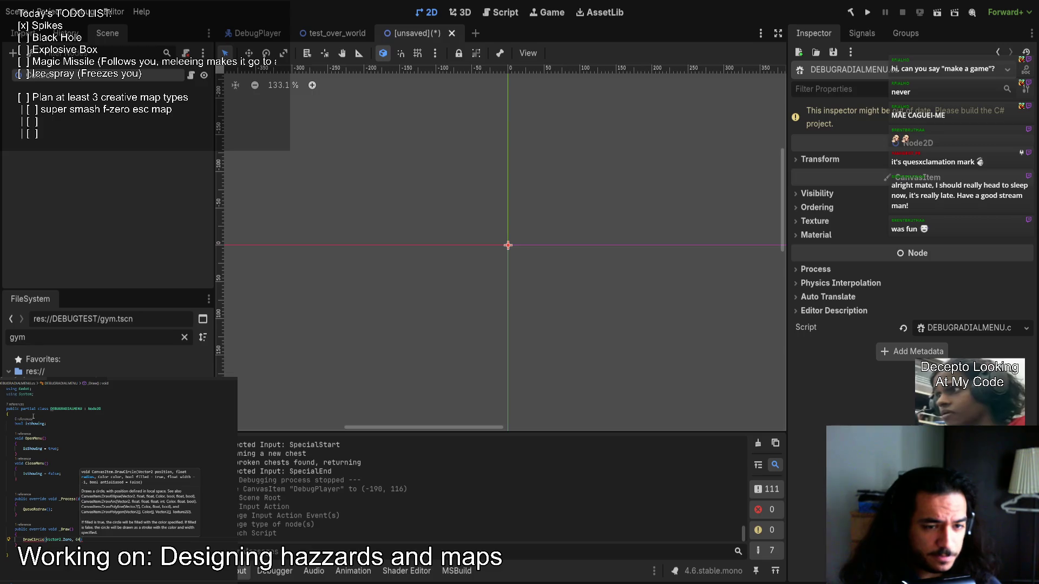
{"action": "type", "text": ", "}
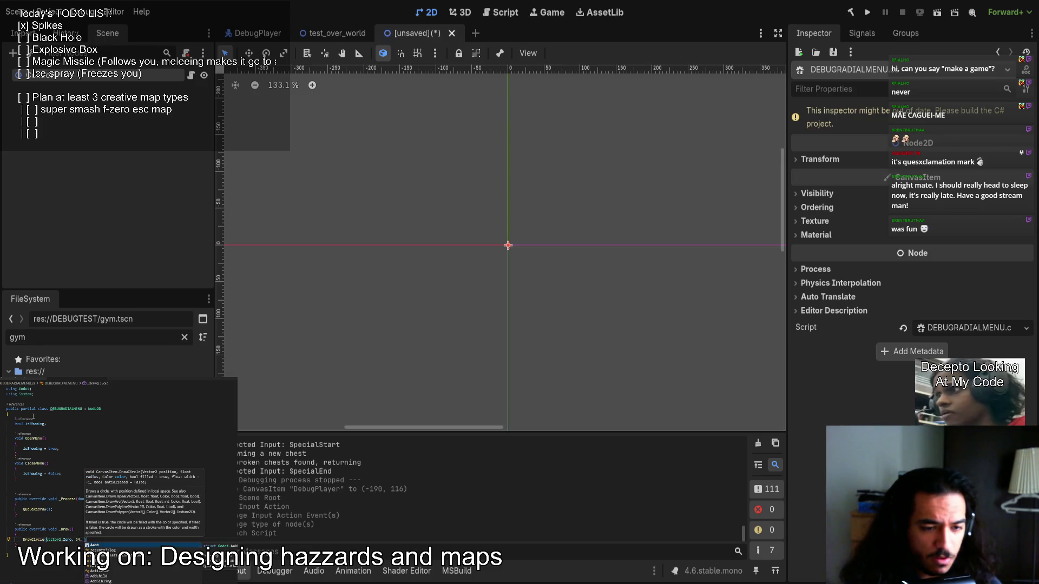
{"action": "type", "text": "Col"}
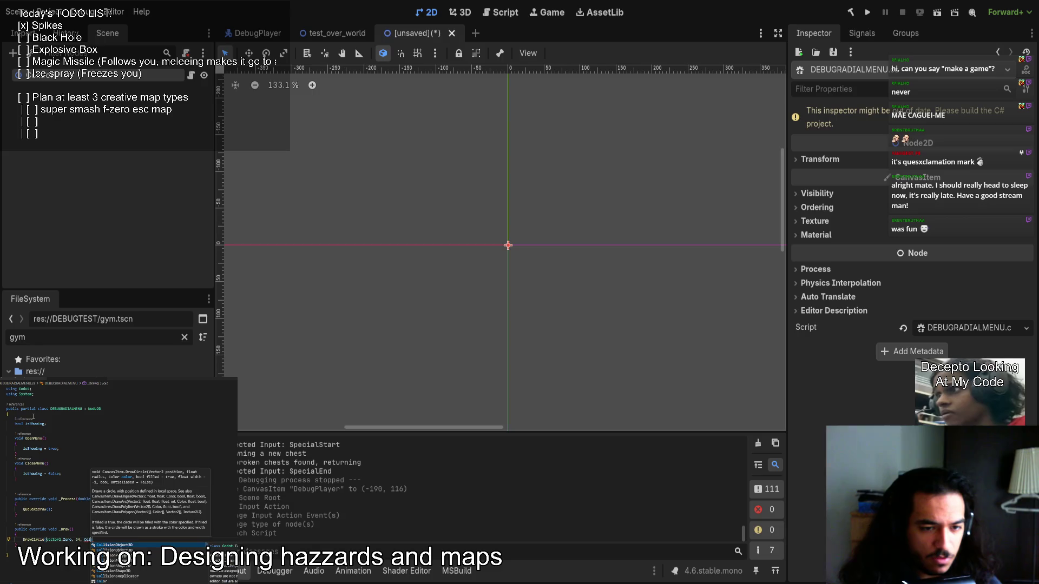
{"action": "type", "text": "or.Red"}
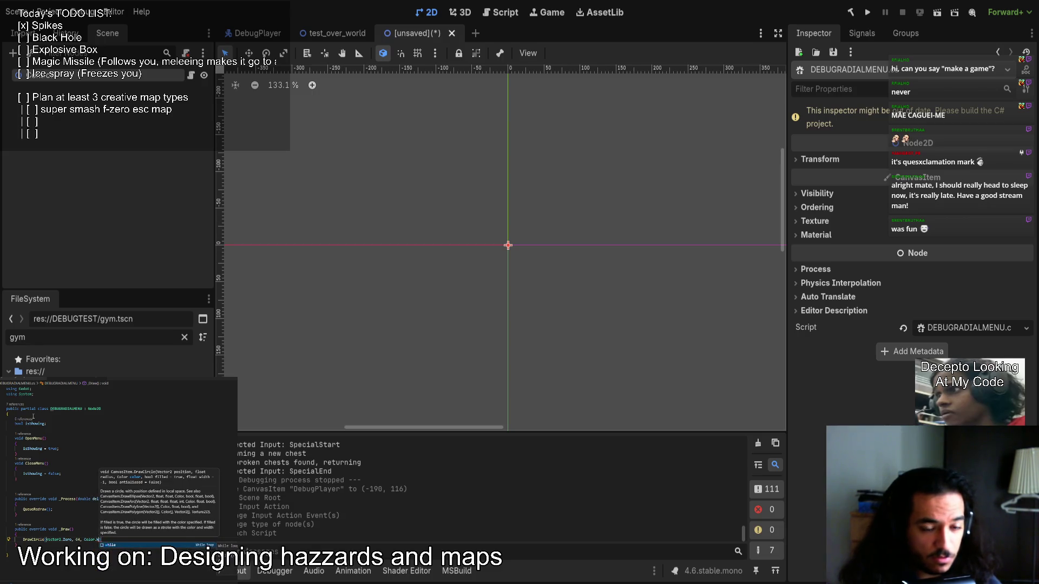
{"action": "key", "text": "BackSpace"}
{"action": "key", "text": "BackSpace"}
{"action": "key", "text": "BackSpace"}
{"action": "type", "text": "new Color"}
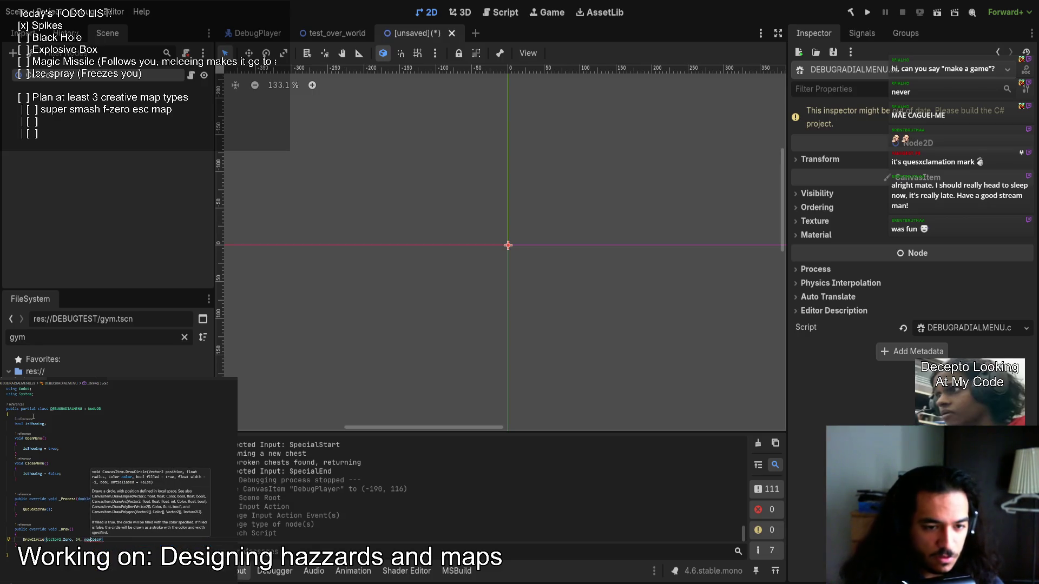
{"action": "type", "text": "(1,1,1"}
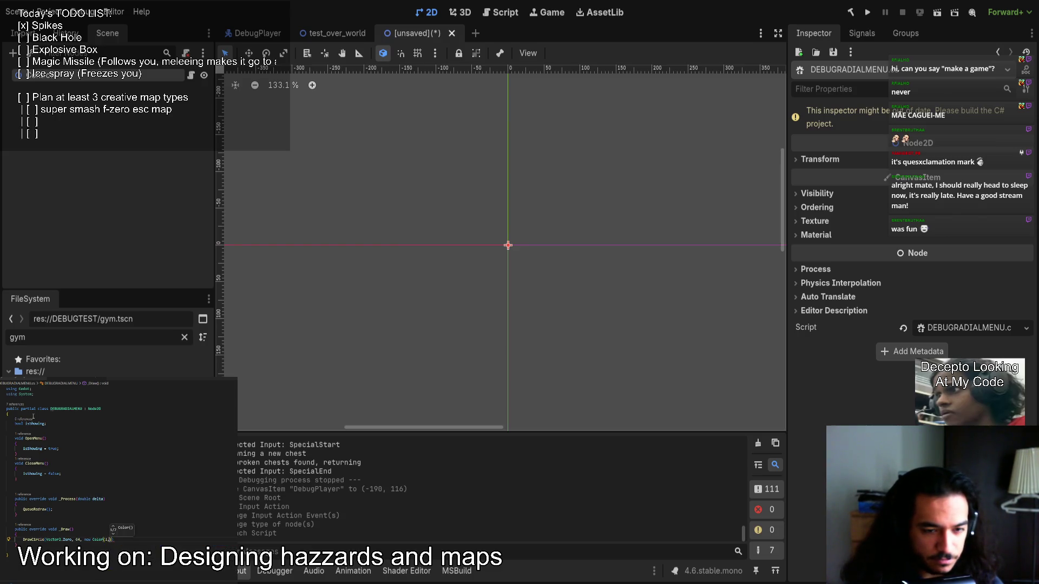
{"action": "type", "text": "), "}
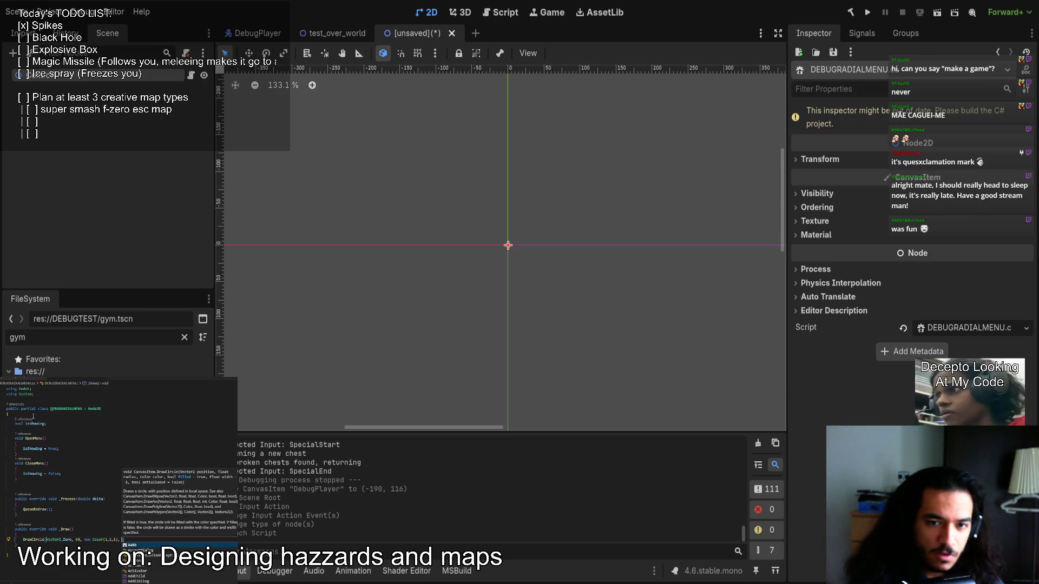
{"action": "type", "text": "false, "}
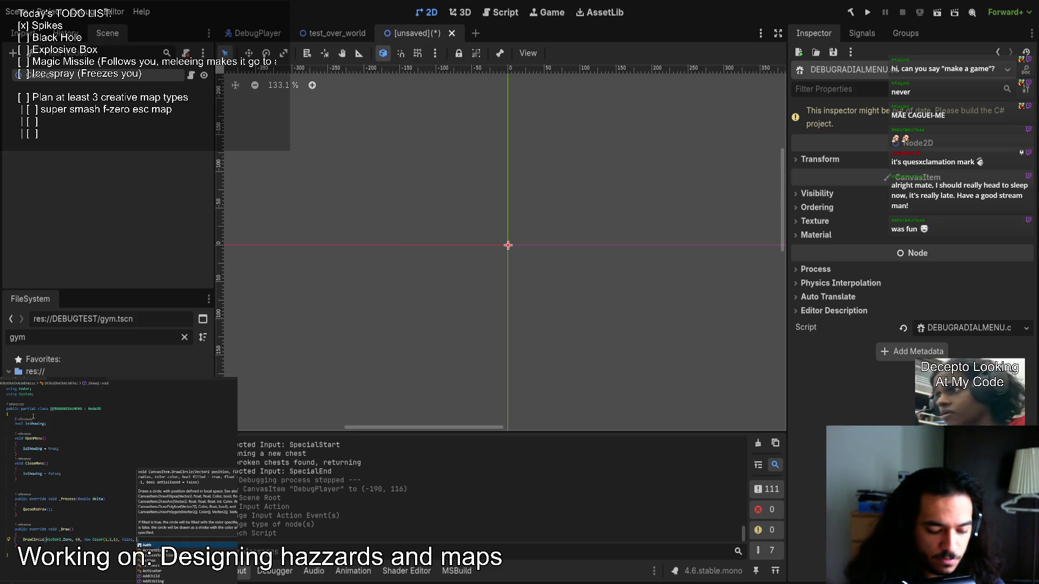
{"action": "type", "text": "5"}
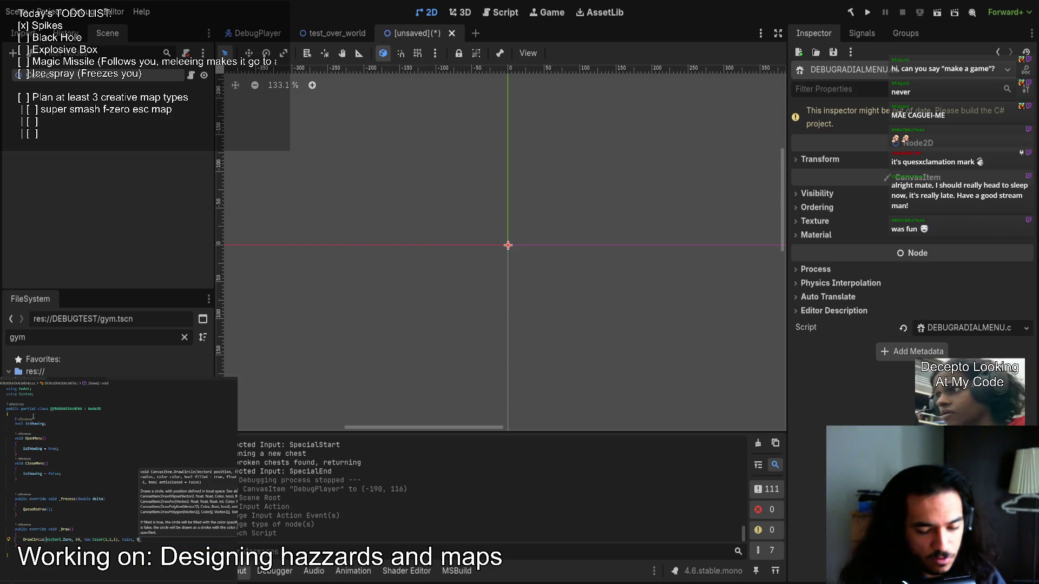
{"action": "type", "text": ", true);"}
{"action": "left_click", "coordinate": [34, 396]}
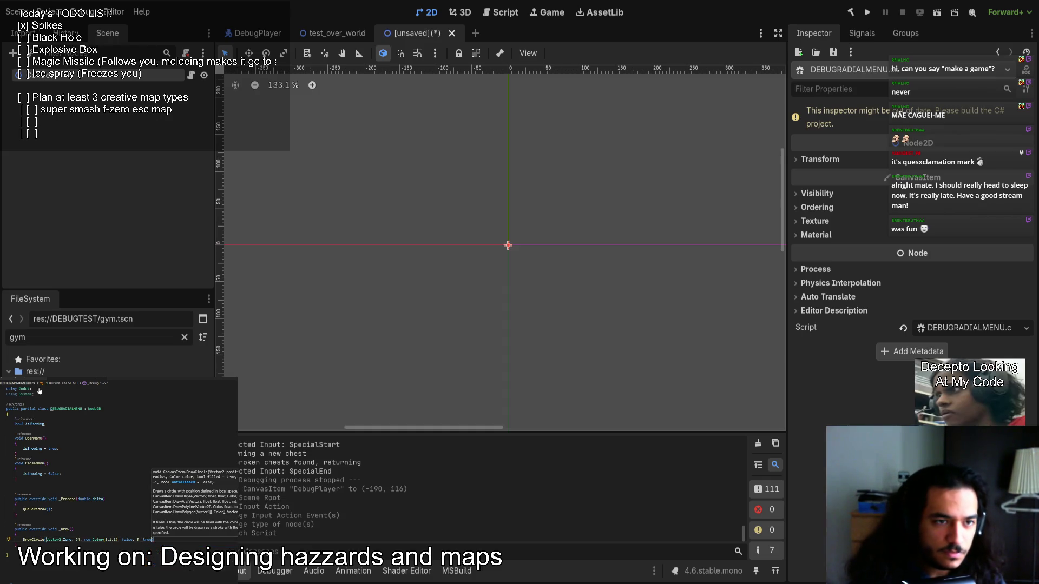
Add a [Tool] attribute and wrap QueueRedraw() in _Process inside if (isShowing).
{"action": "key", "text": "Return"}
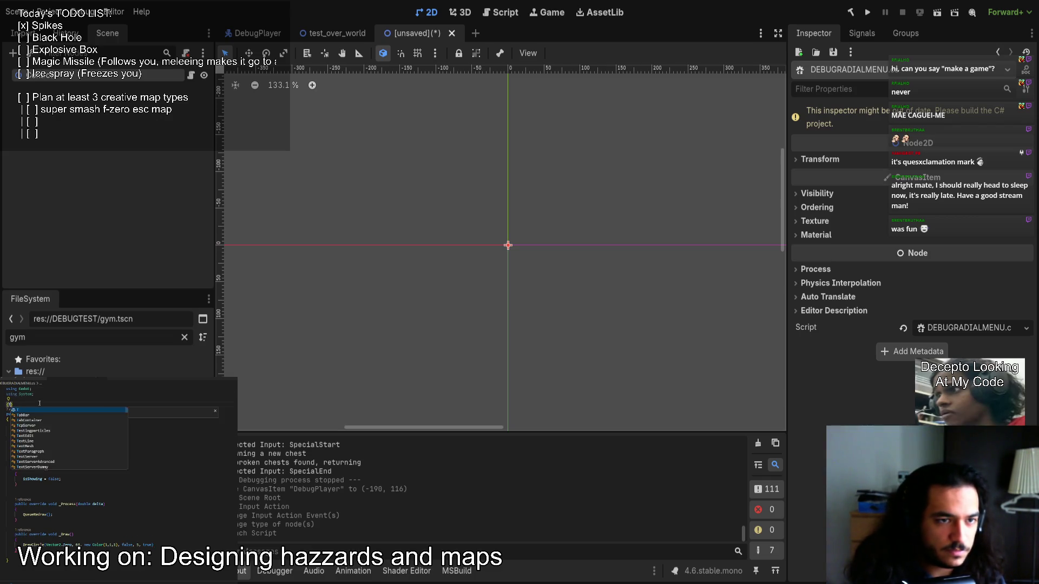
{"action": "type", "text": "[Tool]"}
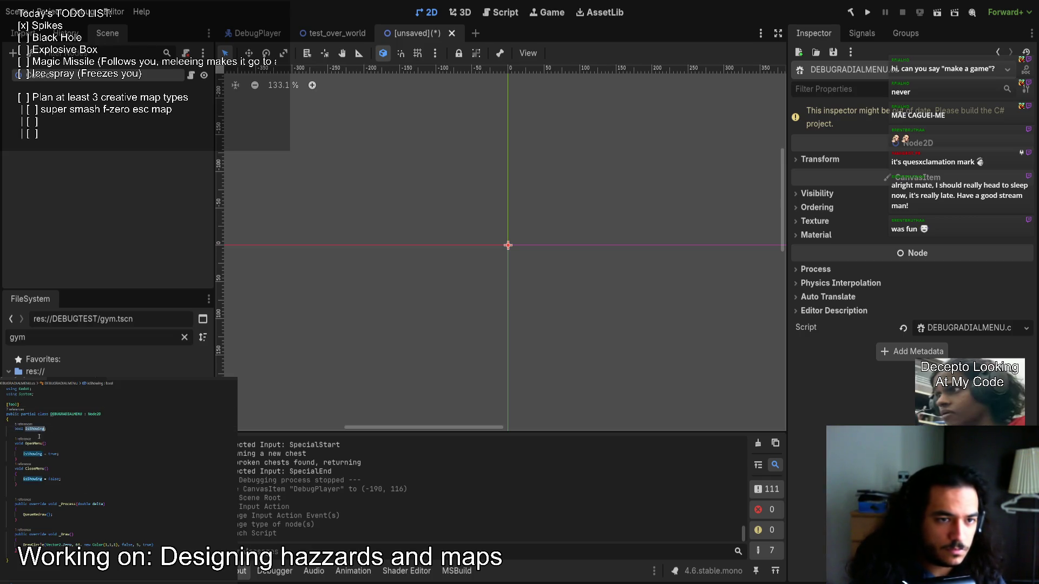
{"action": "left_click", "coordinate": [34, 507]}
{"action": "key", "text": "Return"}
{"action": "type", "text": "if isShowing"}
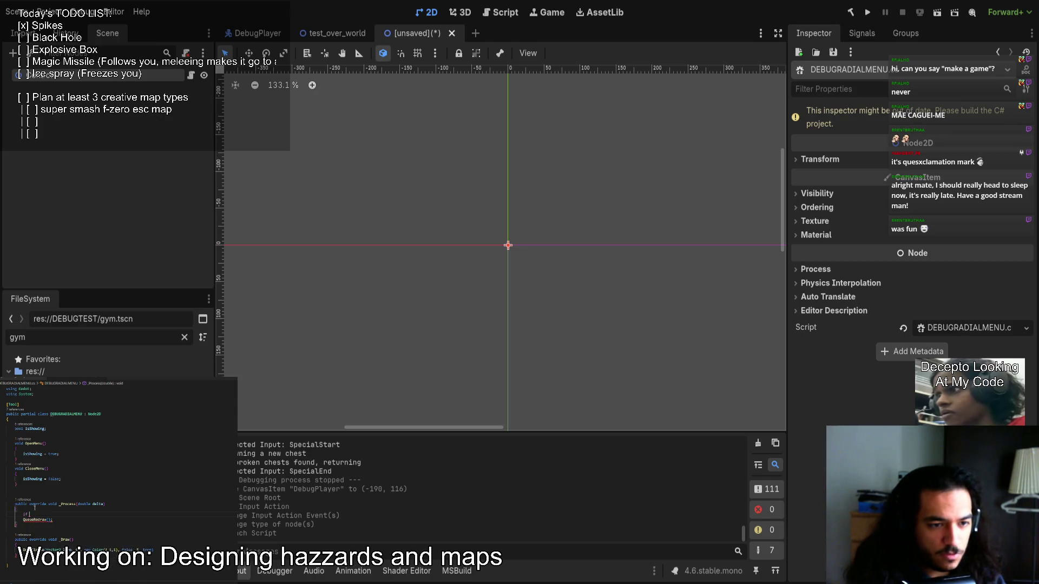
{"action": "key", "text": "ctrl+shift+Left"}
{"action": "type", "text": "(isShowing"}
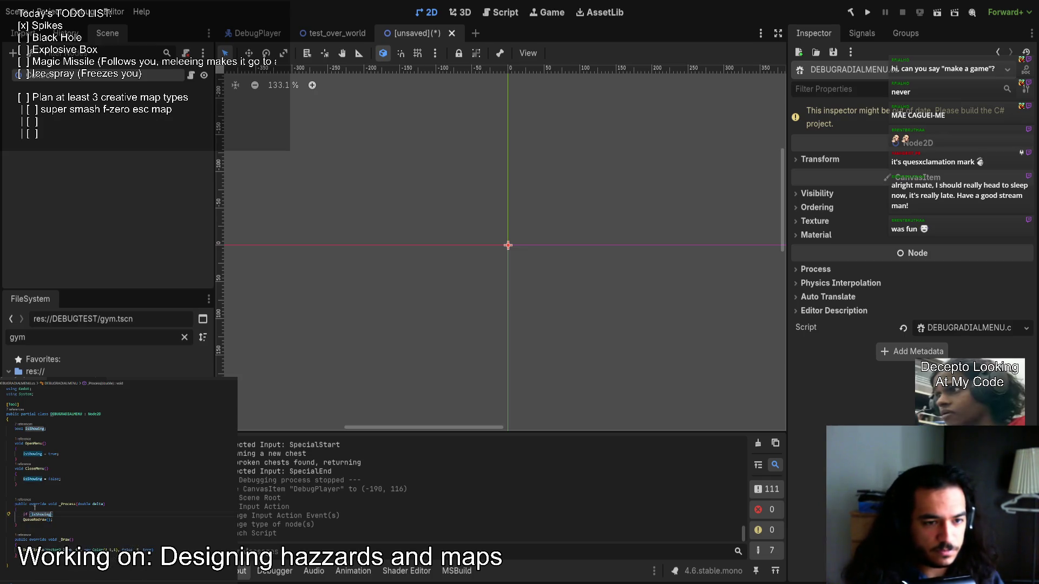
{"action": "key", "text": "Down"}
{"action": "key", "text": "Tab"}
Mark the isShowing field with [Export] and give it a default of true.
{"action": "double_click", "coordinate": [21, 428]}
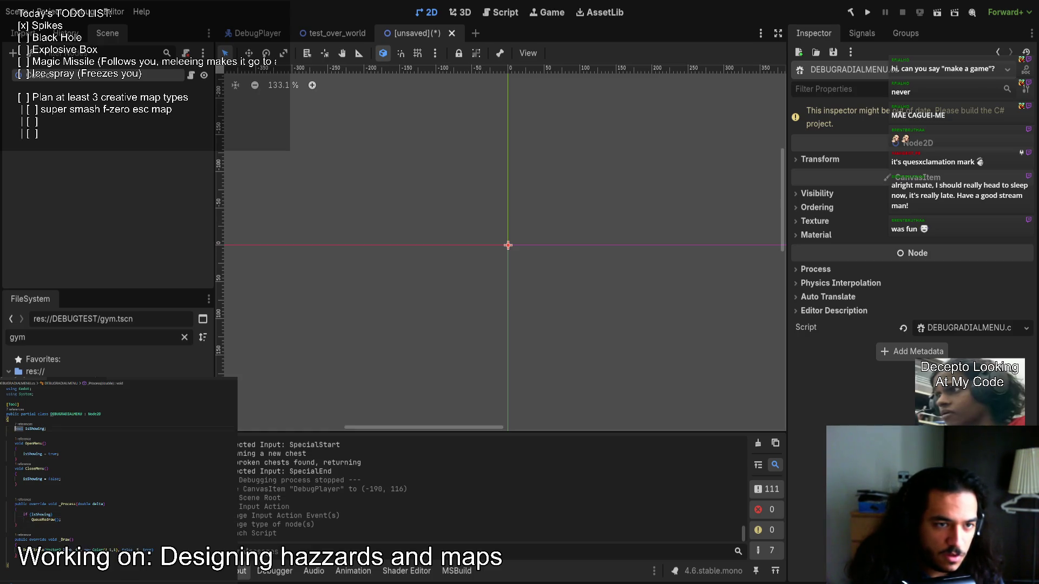
{"action": "left_click", "coordinate": [23, 429]}
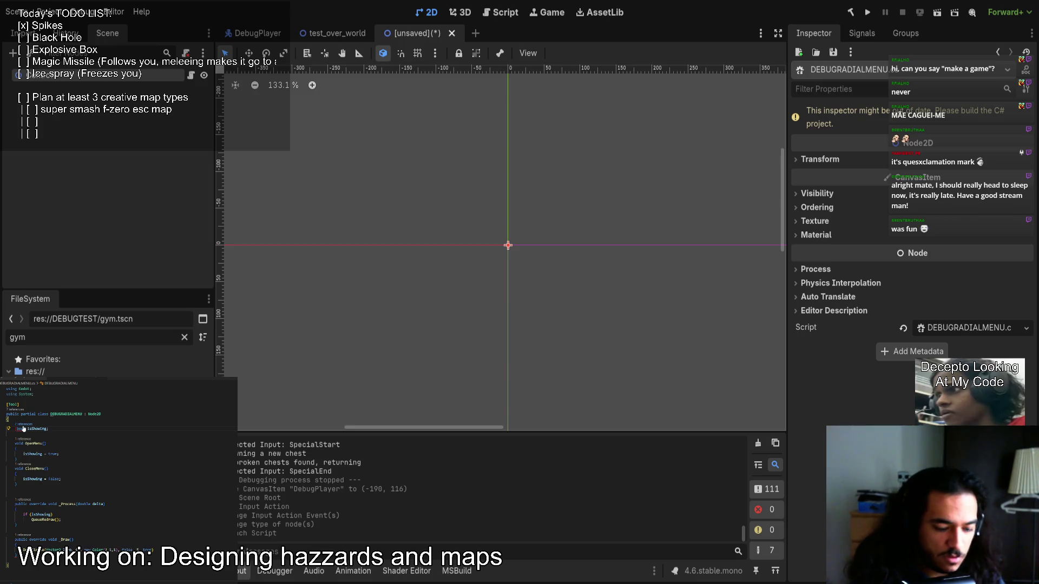
{"action": "type", "text": "[Ext"}
{"action": "key", "text": "Tab"}
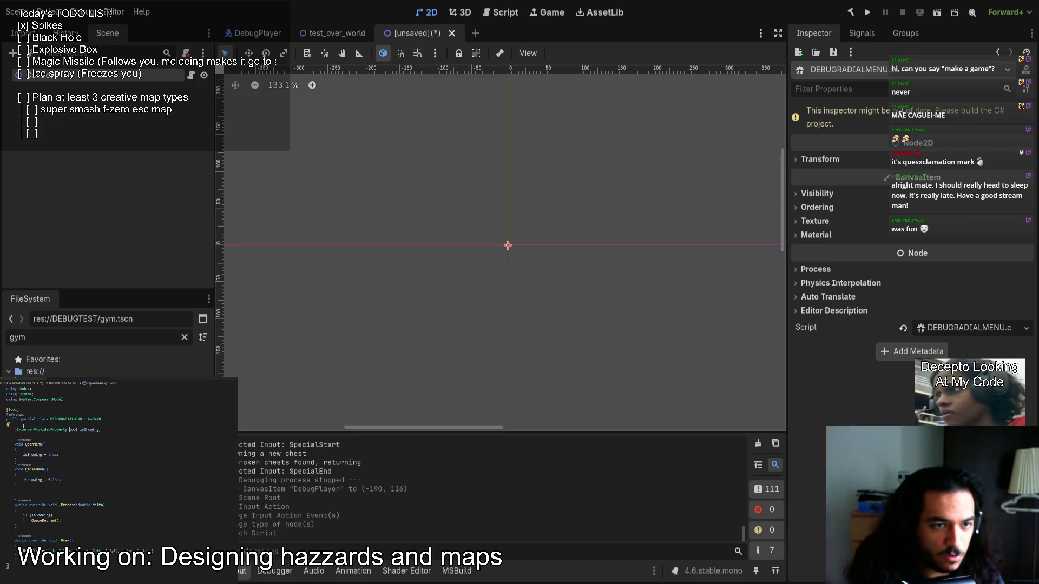
{"action": "key", "text": "ctrl+BackSpace"}
{"action": "type", "text": "Export"}
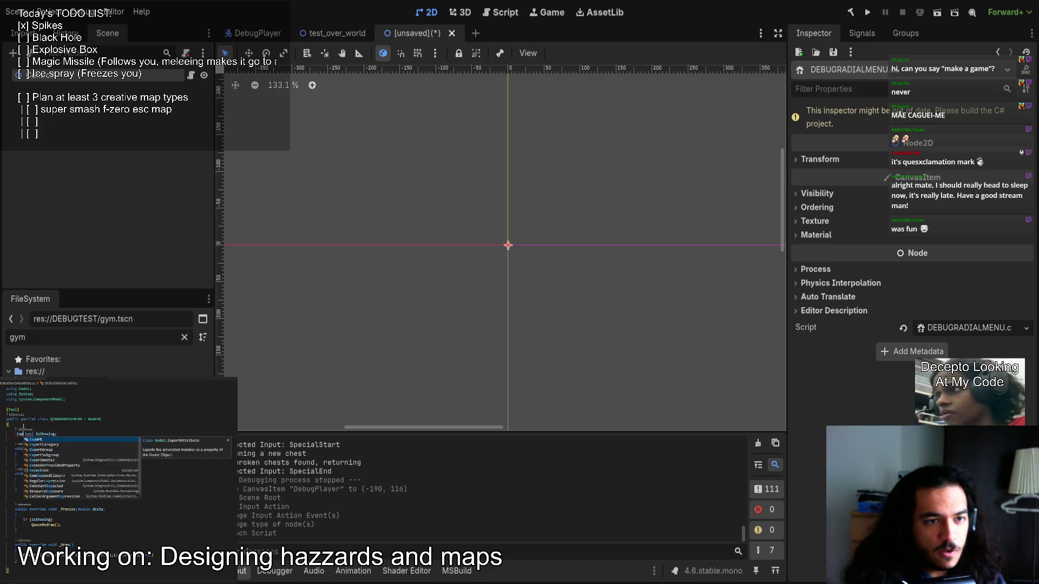
{"action": "key", "text": "Tab"}
{"action": "type", "text": "]"}
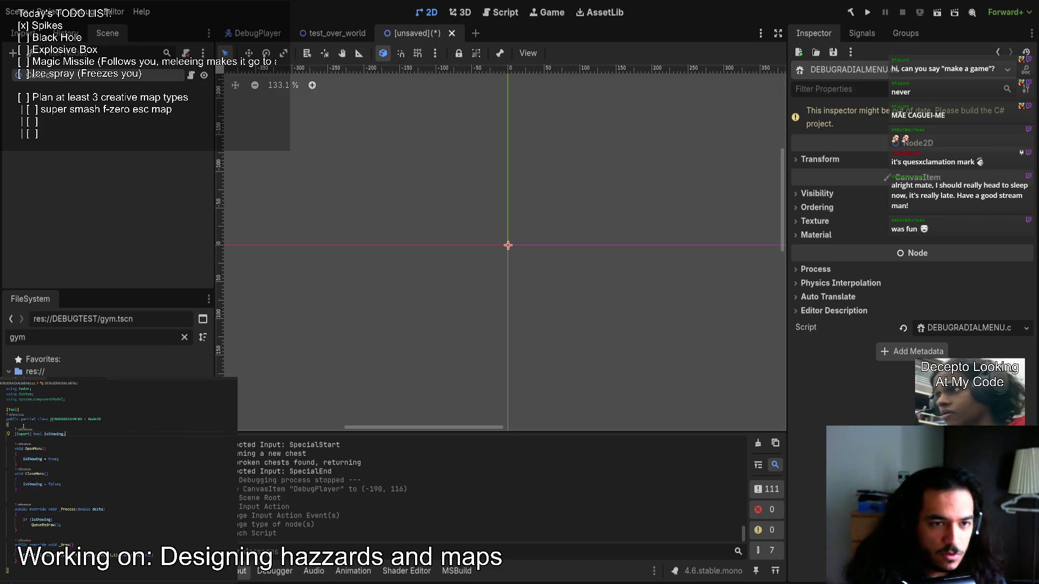
{"action": "type", "text": " = true"}
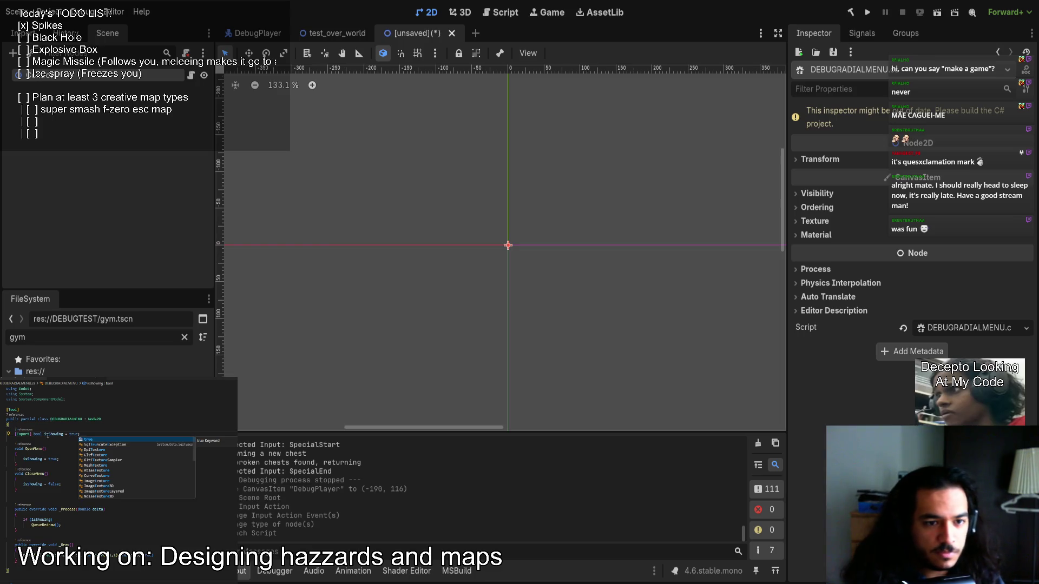
{"action": "left_click", "coordinate": [41, 520]}
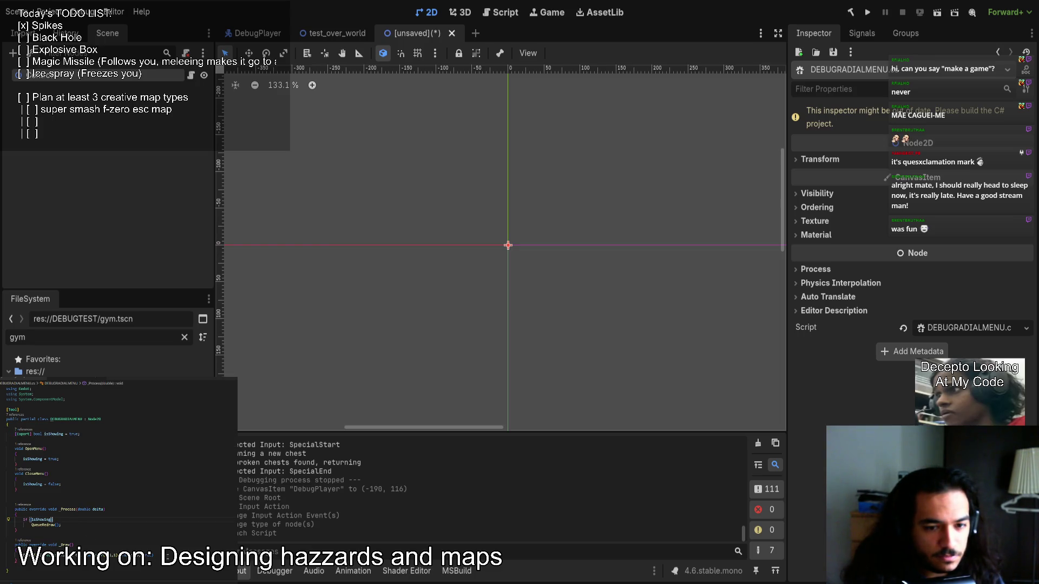
{"action": "left_click", "coordinate": [27, 552]}
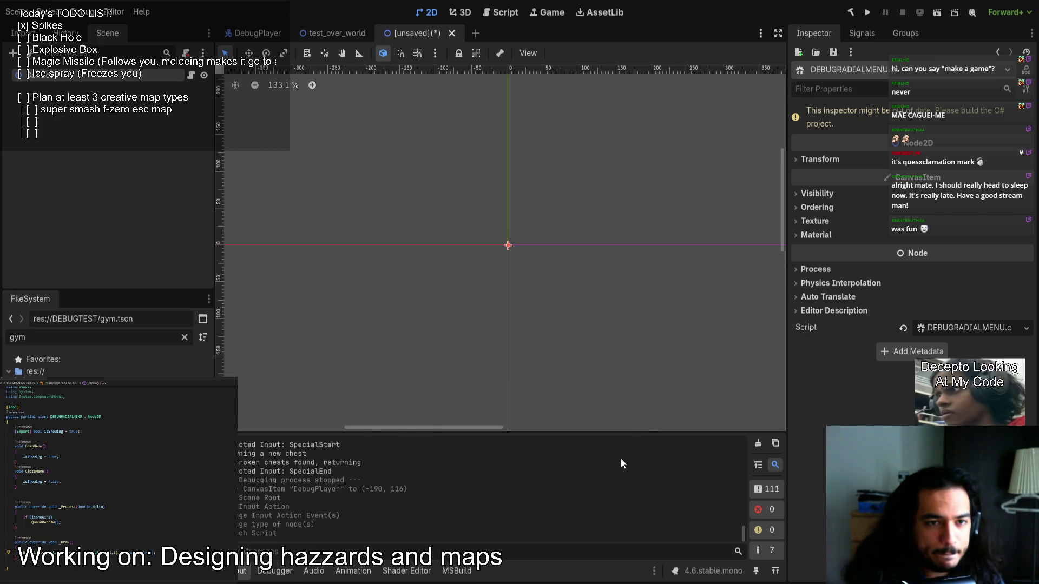
{"action": "left_click", "coordinate": [88, 79]}
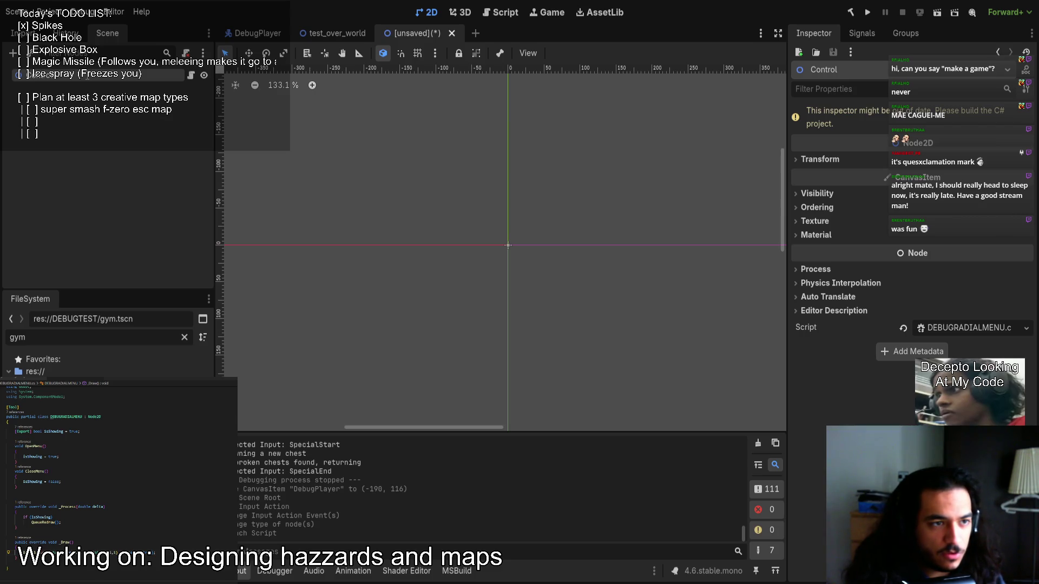
Rename the root node to DebugRadialMenu and save the scene as DebugRadialMenu.tscn.
{"action": "key", "text": "Return"}
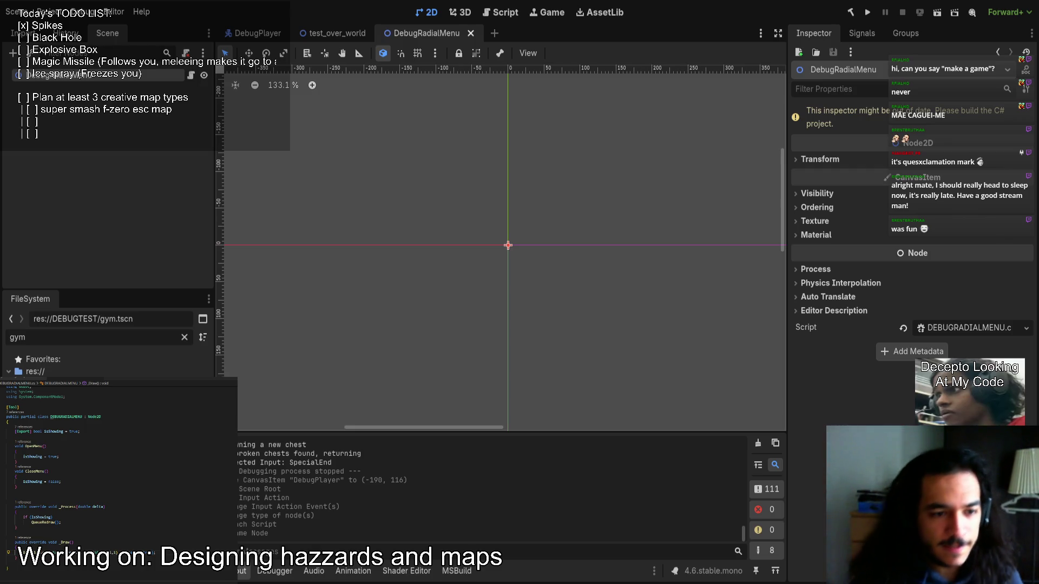
{"action": "key", "text": "alt+Tab"}
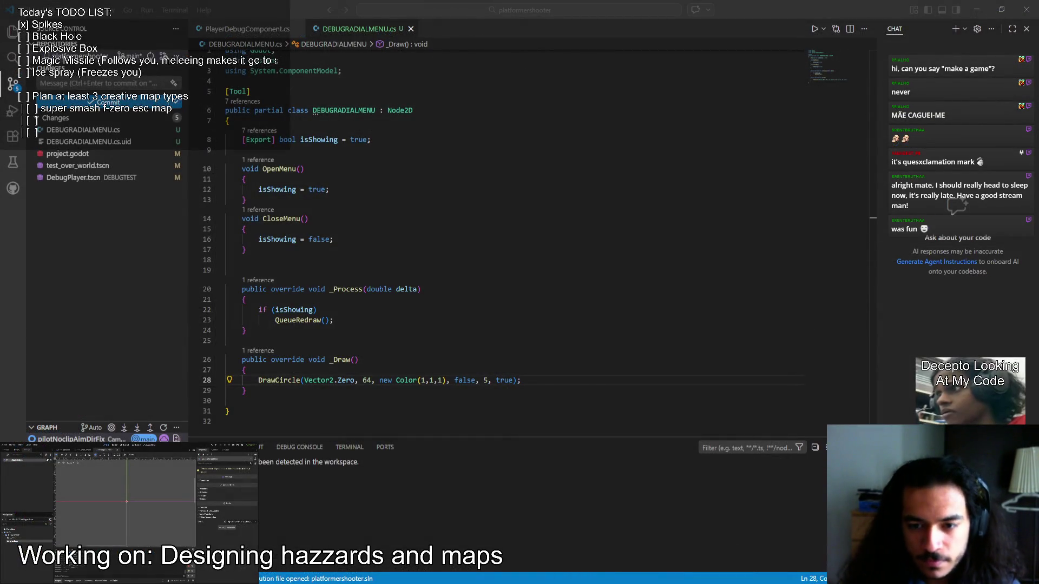
{"action": "key", "text": "alt+Tab"}
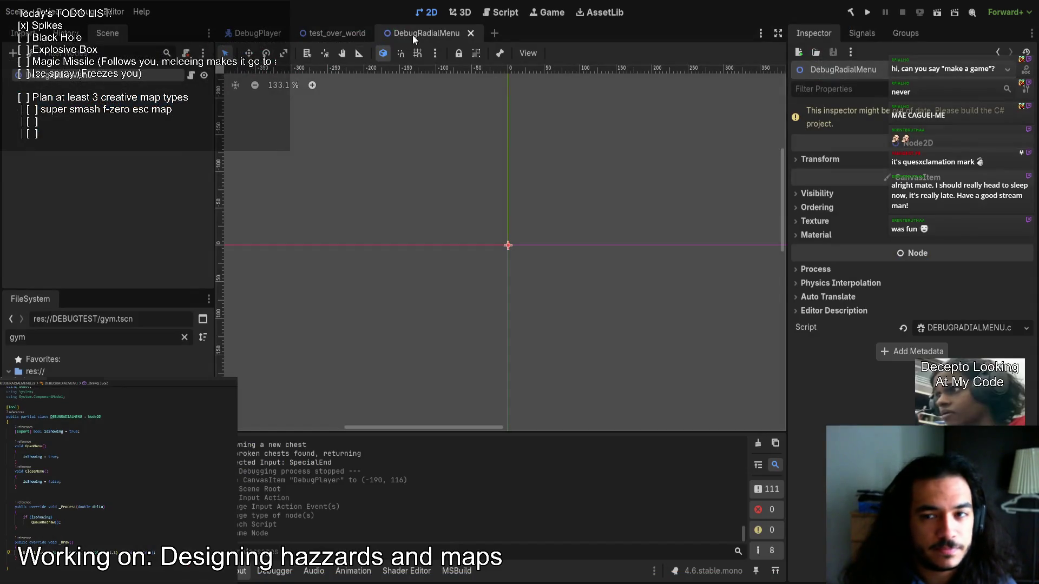
Build the C# project and filter the FileSystem dock for 'rad' to view the drawn circle.
{"action": "left_click", "coordinate": [851, 12]}
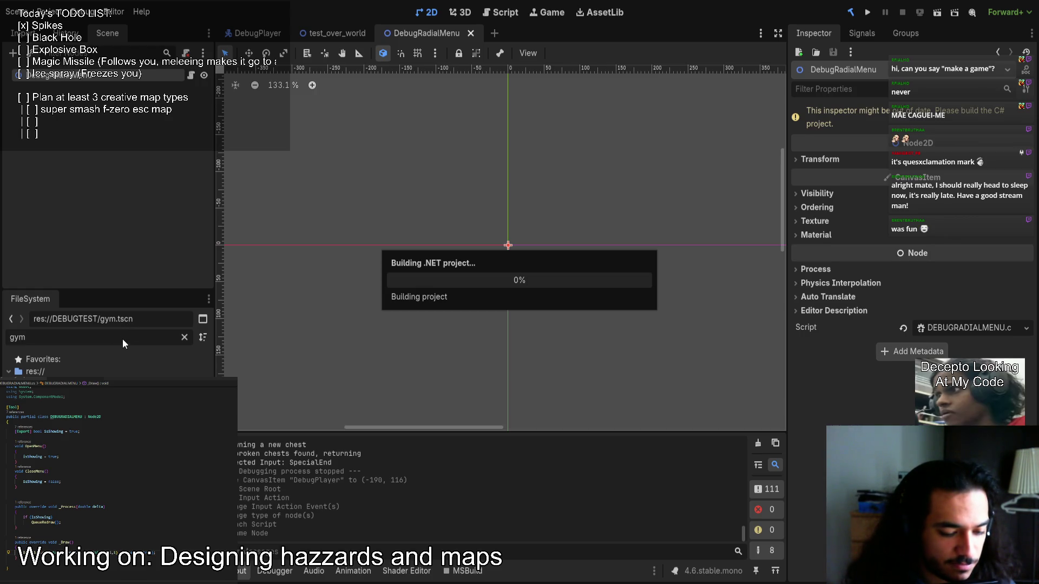
{"action": "left_click", "coordinate": [184, 338]}
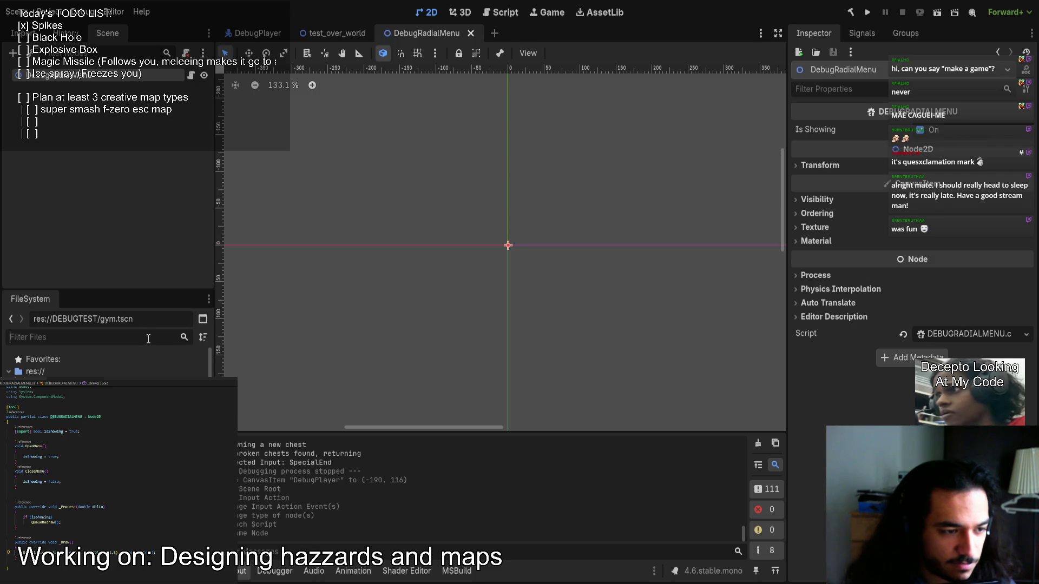
{"action": "type", "text": "rad"}
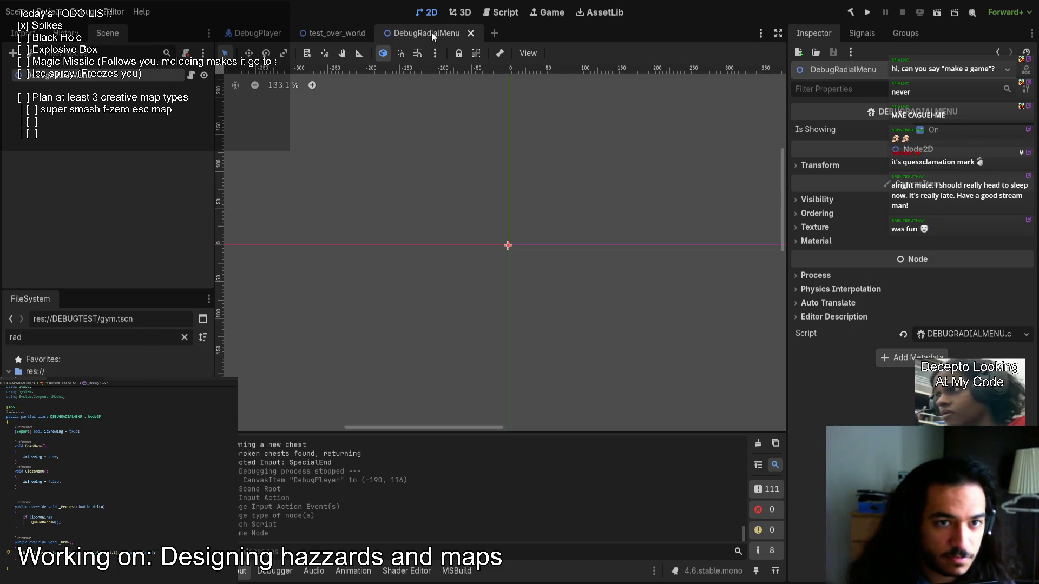
{"action": "scroll", "coordinate": [494, 287], "scroll_direction": "up", "scroll_amount": 6}
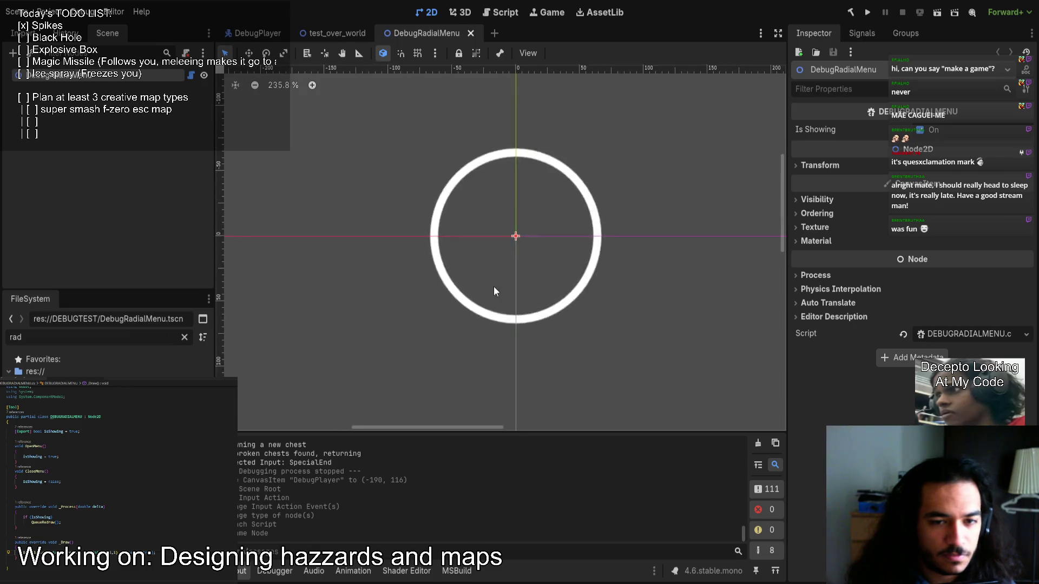
{"action": "scroll", "coordinate": [494, 292], "scroll_direction": "up", "scroll_amount": 5}
{"action": "scroll", "coordinate": [472, 287], "scroll_direction": "down", "scroll_amount": 6}
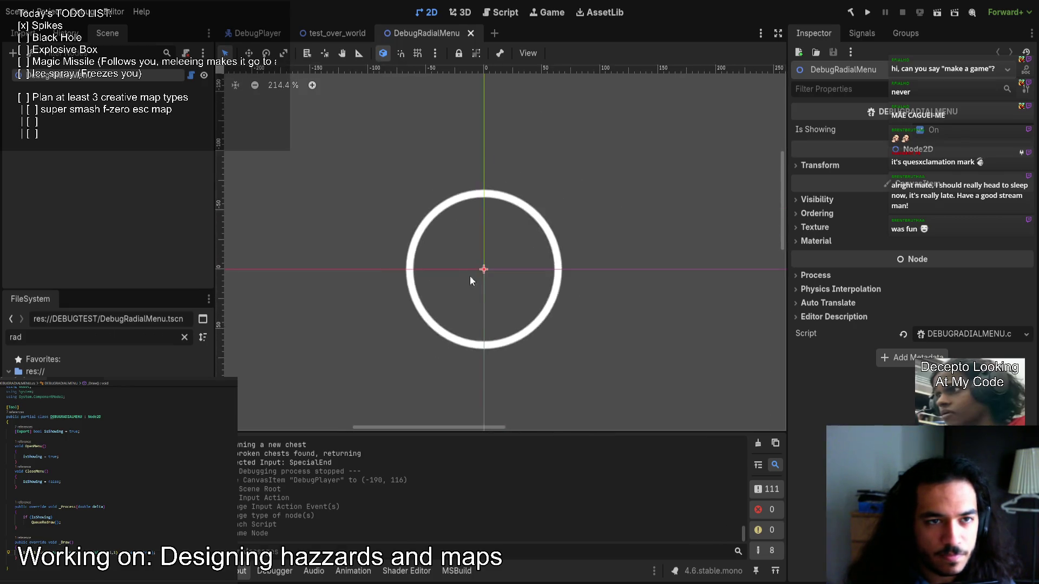
{"action": "double_click", "coordinate": [100, 340]}
Filter the FileSystem for 'pi' and drop the PilotStill sprite at the circle's centre.
{"action": "type", "text": "pilot"}
{"action": "mouse_move", "coordinate": [65, 422]}
{"action": "left_mouse_down"}
{"action": "mouse_move", "coordinate": [341, 453]}
{"action": "mouse_move", "coordinate": [460, 241]}
{"action": "mouse_move", "coordinate": [496, 285]}
{"action": "left_mouse_up"}
{"action": "scroll", "coordinate": [464, 246], "scroll_direction": "up", "scroll_amount": 8}
{"action": "scroll", "coordinate": [499, 284], "scroll_direction": "down", "scroll_amount": 7}
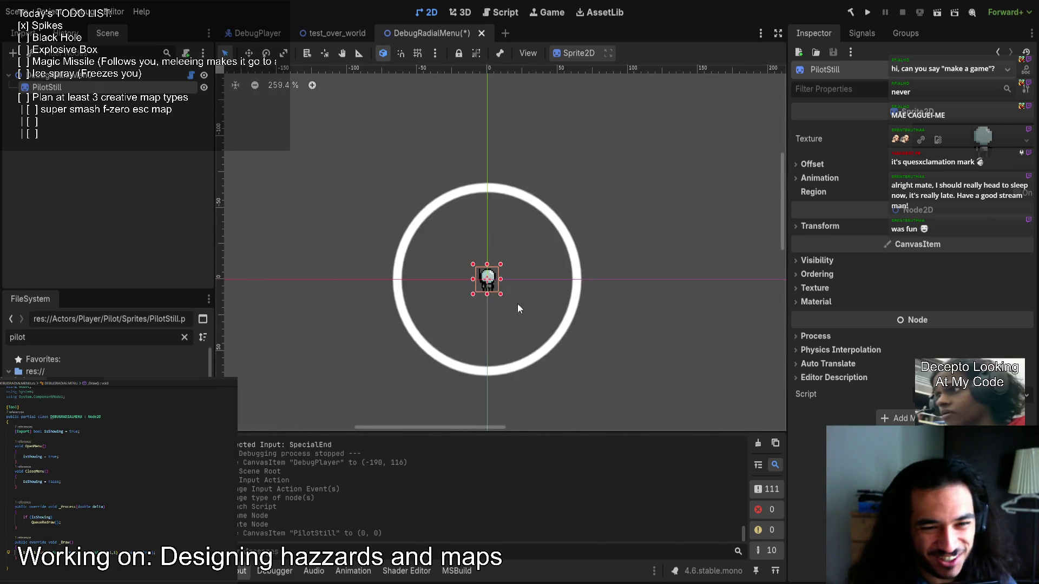
{"action": "scroll", "coordinate": [622, 346], "scroll_direction": "up", "scroll_amount": 2}
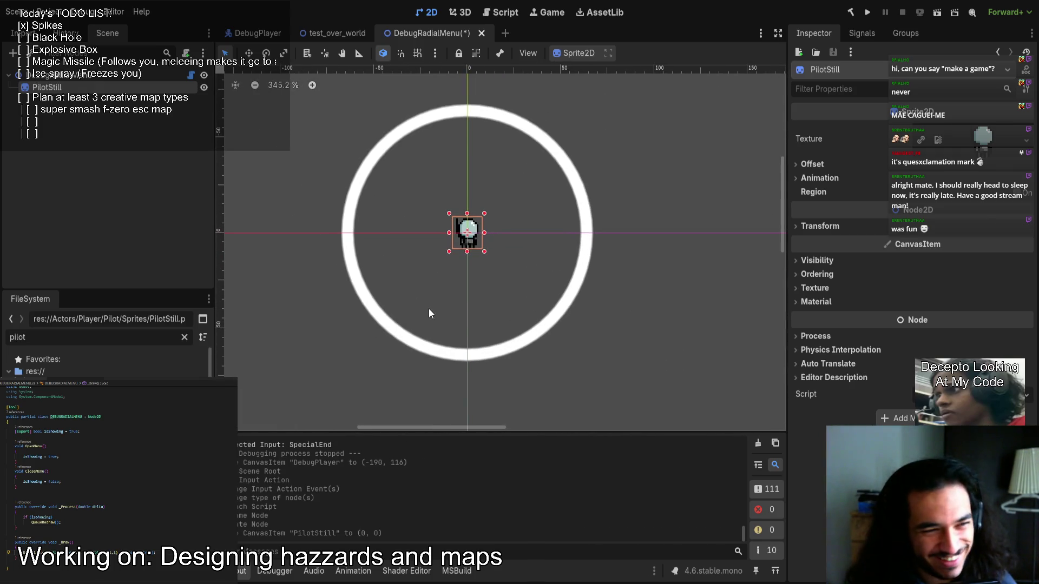
{"action": "scroll", "coordinate": [361, 233], "scroll_direction": "up", "scroll_amount": 6}
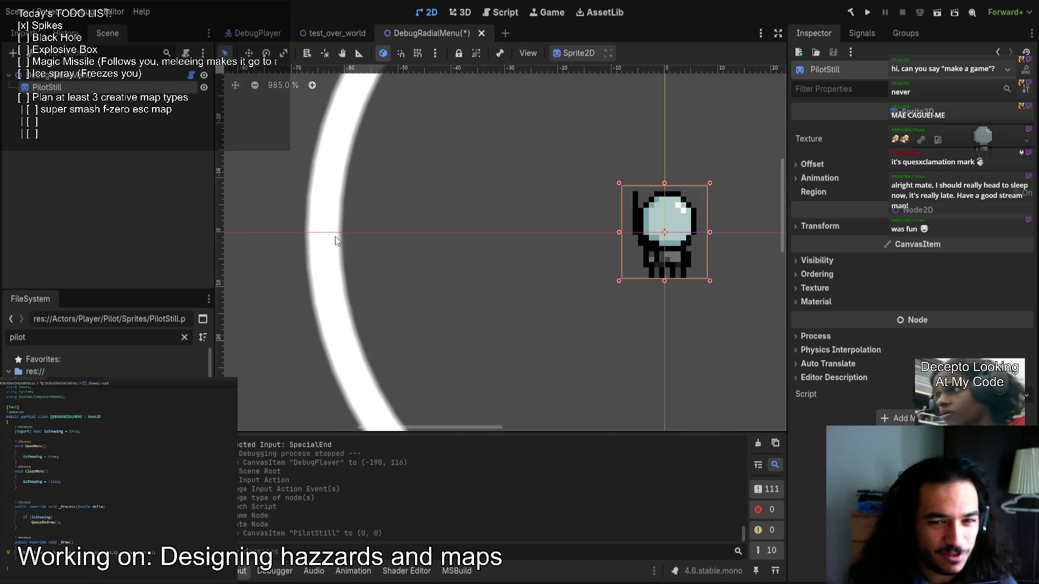
{"action": "scroll", "coordinate": [422, 232], "scroll_direction": "down", "scroll_amount": 5}
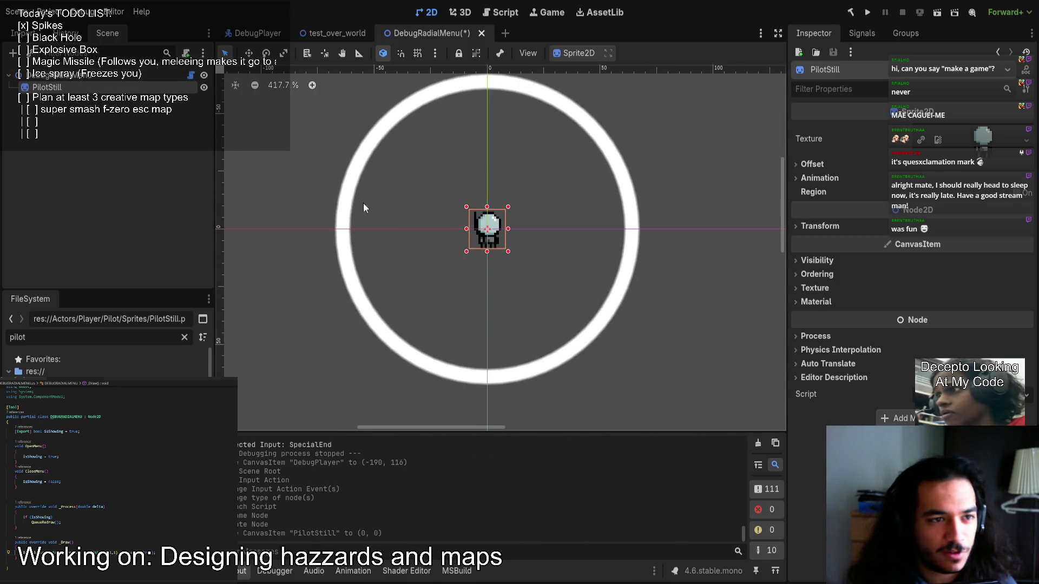
Select the root radial menu node, then add a new line below the isShowing declaration.
{"action": "left_click", "coordinate": [194, 74]}
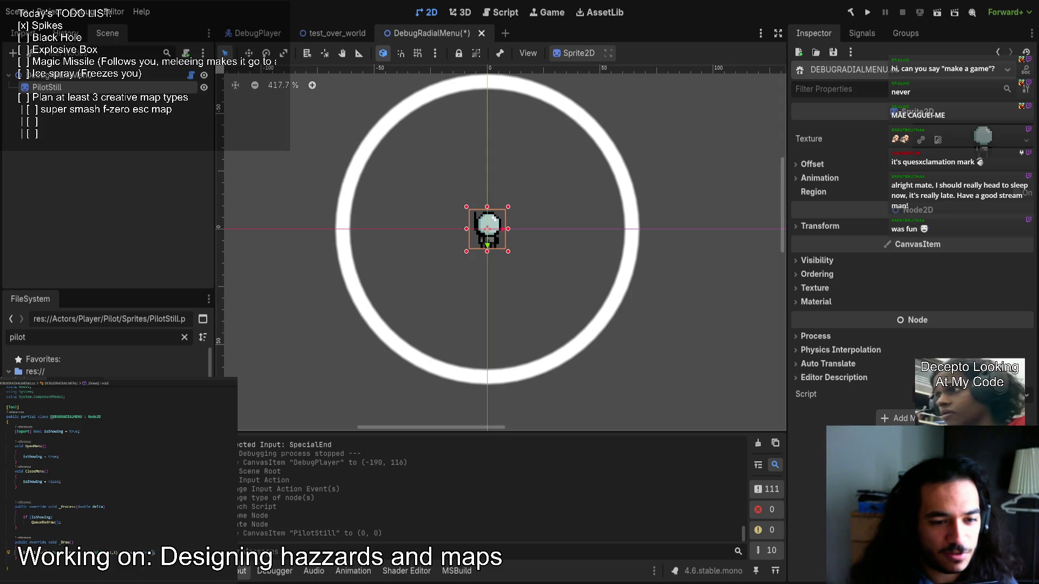
{"action": "left_click", "coordinate": [84, 432]}
{"action": "key", "text": "Return"}
{"action": "key", "text": "Return"}
{"action": "type", "text": "["}
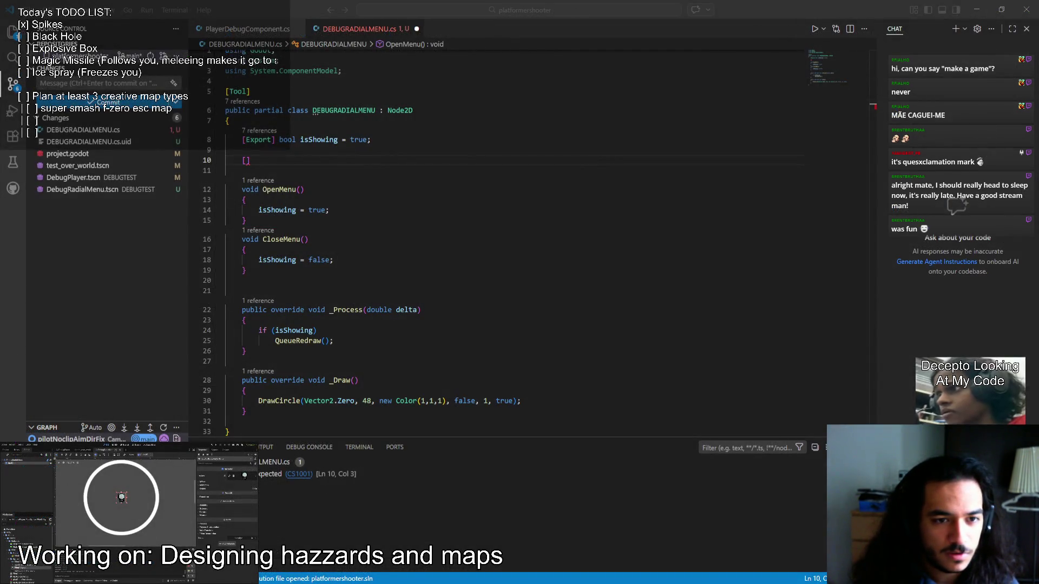
Correct the attribute to an ExportGroup and add an exported float Radius below it.
{"action": "type", "text": "Experimenta"}
{"action": "key", "text": "ctrl+shift+Left"}
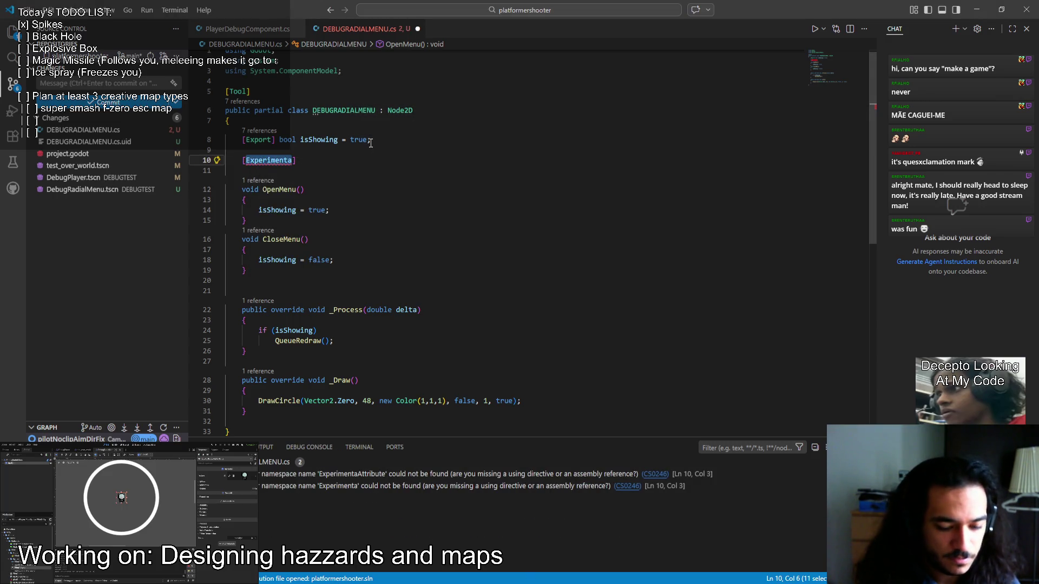
{"action": "type", "text": "Export"}
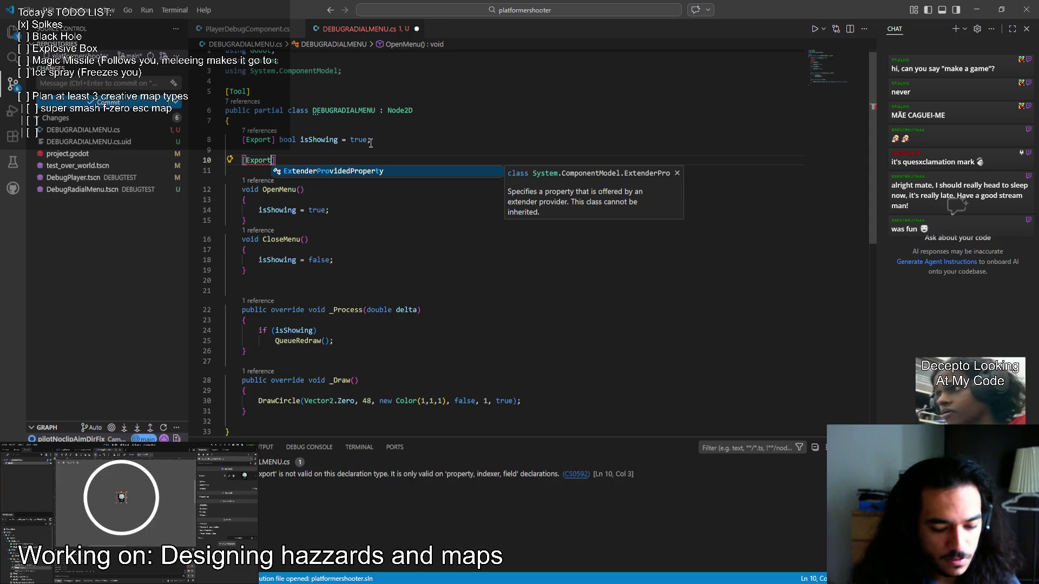
{"action": "key", "text": "Escape"}
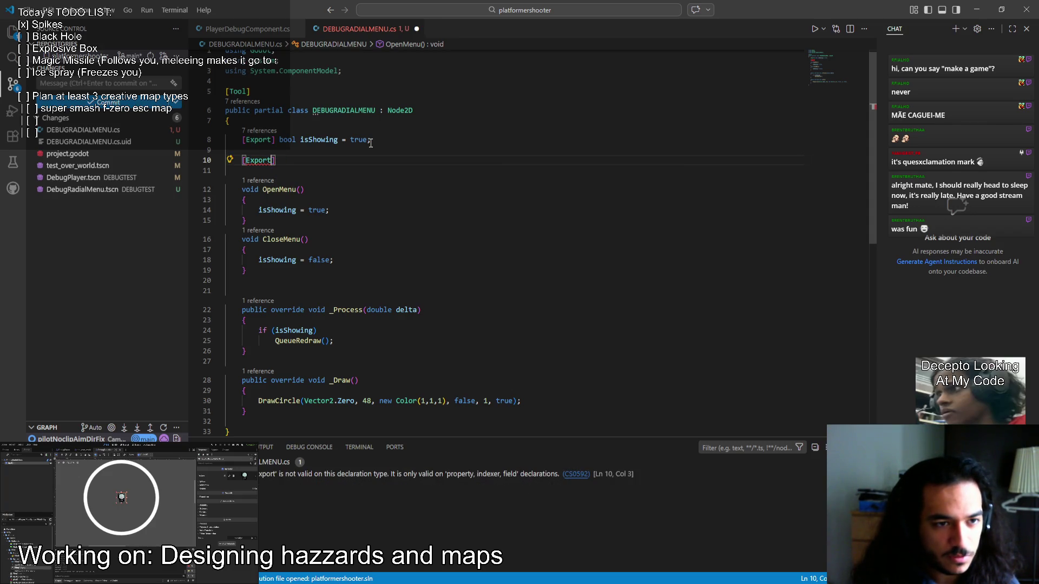
{"action": "type", "text": "group"}
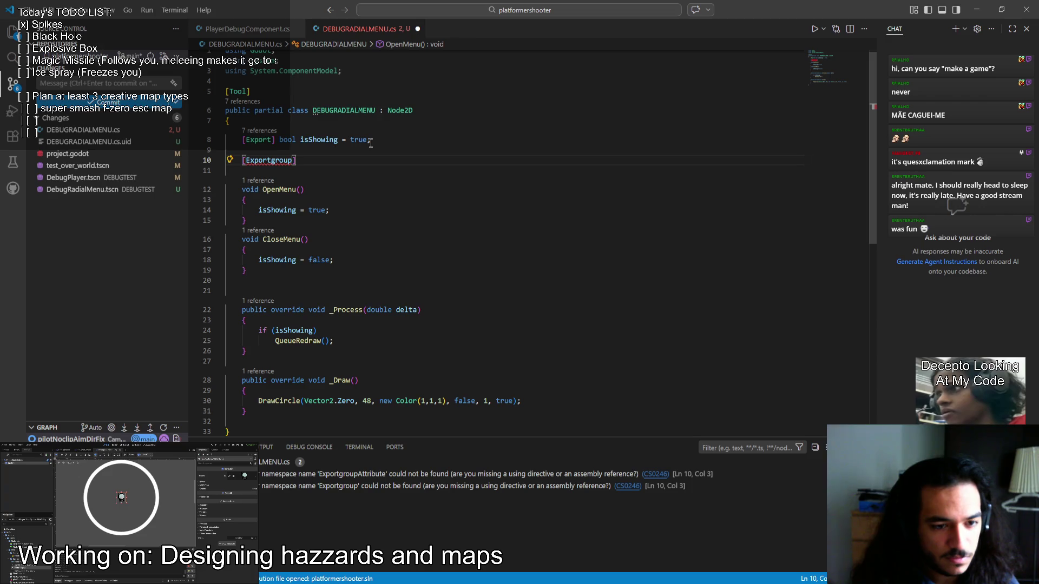
{"action": "type", "text": "(\""}
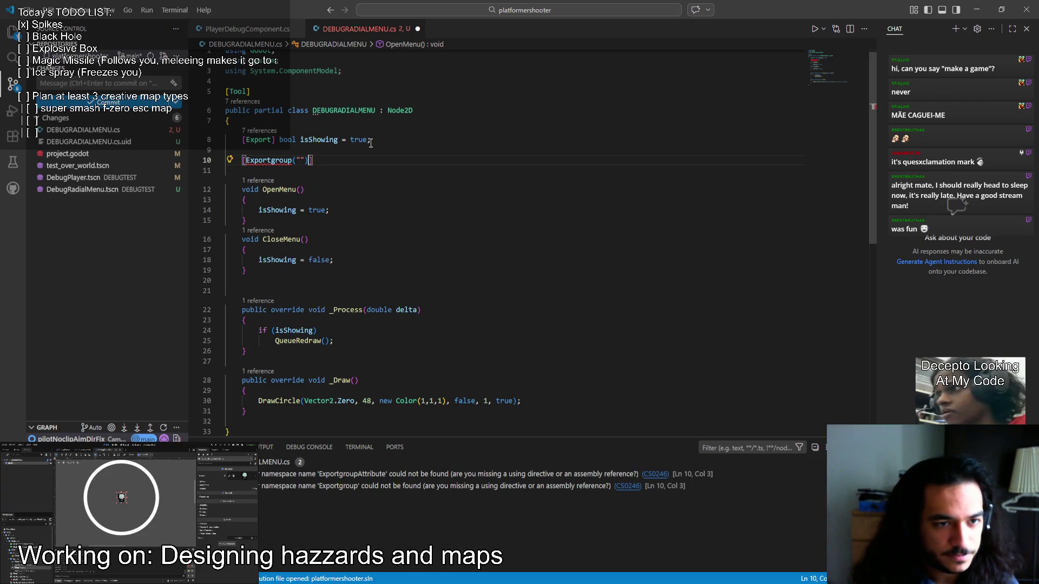
{"action": "key", "text": "Return"}
{"action": "type", "text": "[Export"}
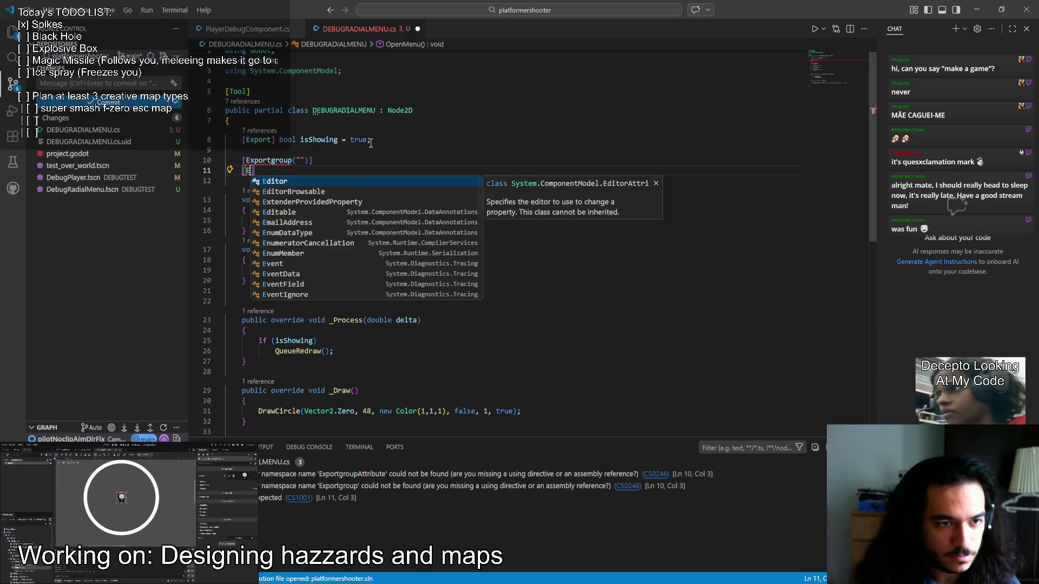
{"action": "key", "text": "Escape"}
{"action": "type", "text": "float Radius;"}
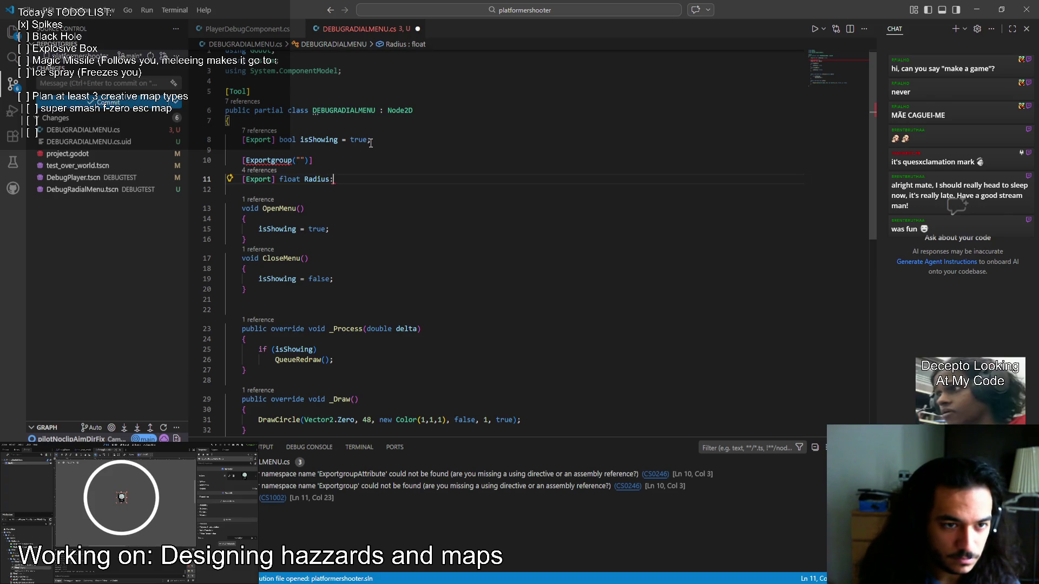
Change it to ExportCategory("Circle Settings") and begin another [Export] line below Radius.
{"action": "double_click", "coordinate": [273, 161]}
{"action": "type", "text": "ExportC"}
{"action": "key", "text": "Tab"}
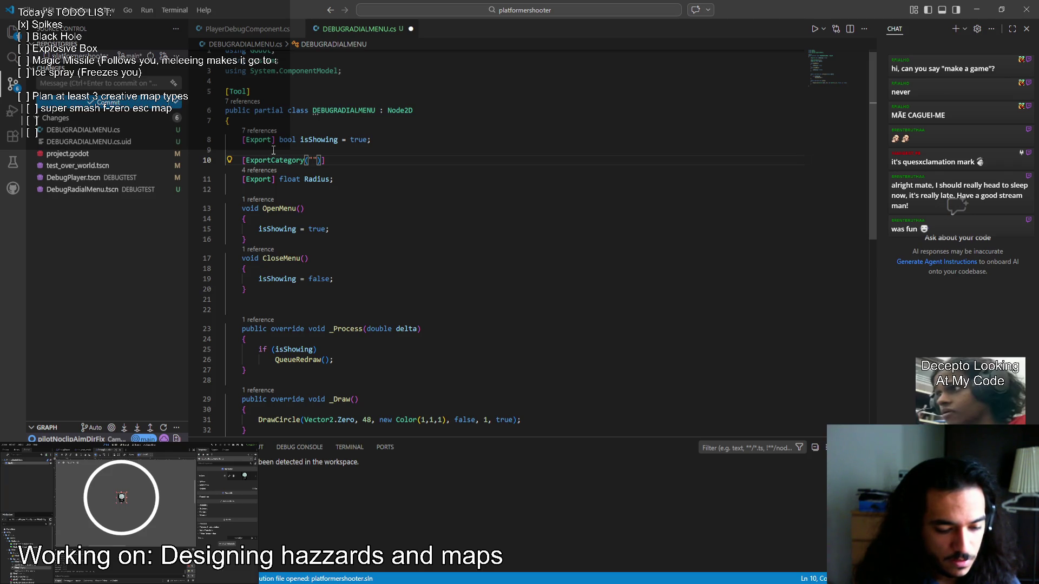
{"action": "type", "text": "Cirle"}
{"action": "key", "text": "BackSpace"}
{"action": "key", "text": "BackSpace"}
{"action": "type", "text": "cle"}
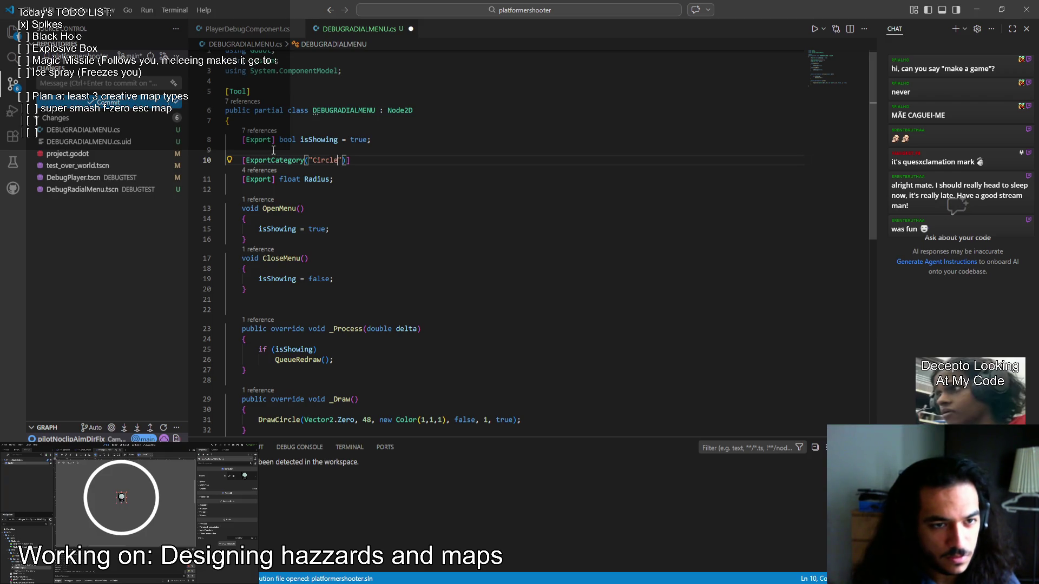
{"action": "type", "text": " Settings"}
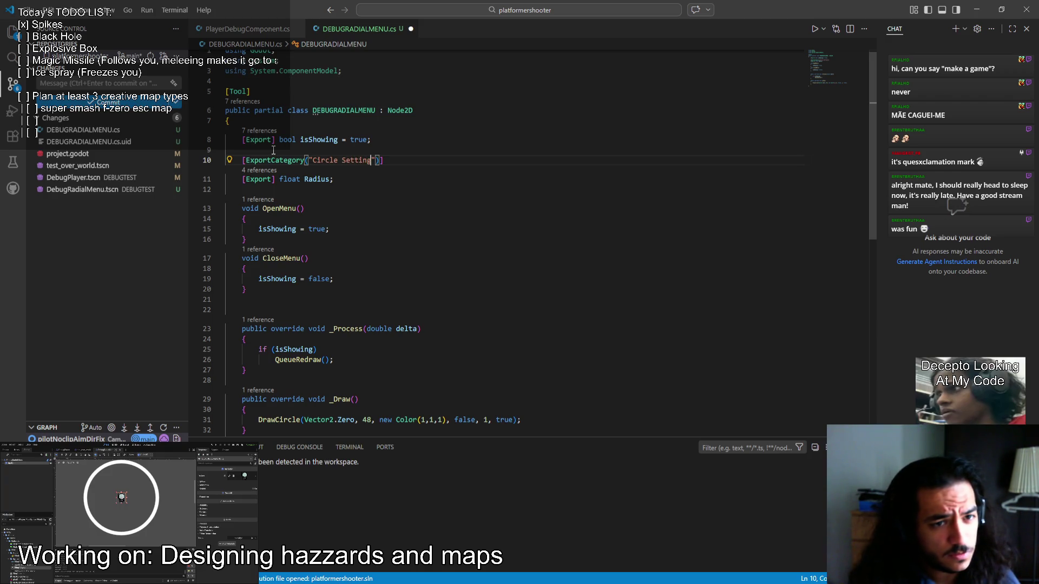
{"action": "key", "text": "Down"}
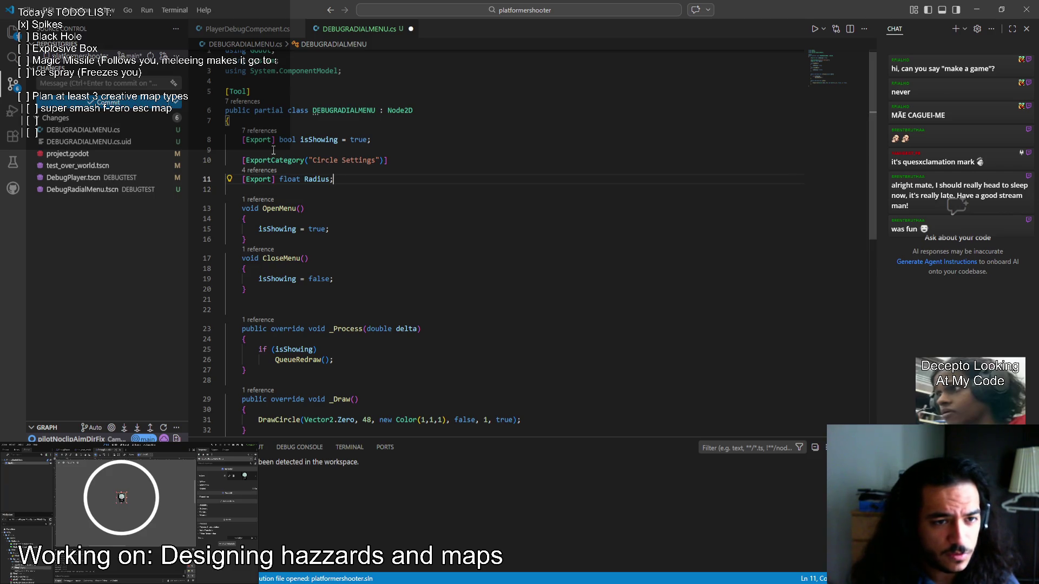
{"action": "key", "text": "Return"}
{"action": "type", "text": "[Export"}
{"action": "scroll", "coordinate": [374, 344], "scroll_direction": "down", "scroll_amount": 4}
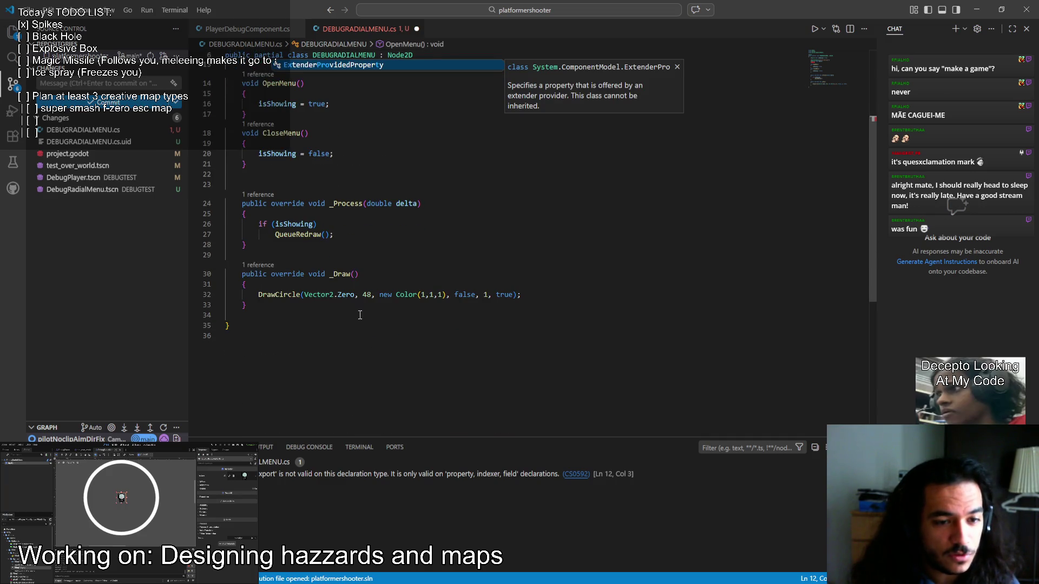
Change DrawCircle's hard-coded radius from 48 to 24, then to 32, saving each time.
{"action": "left_click", "coordinate": [364, 294]}
{"action": "key", "text": "ctrl+shift+Right"}
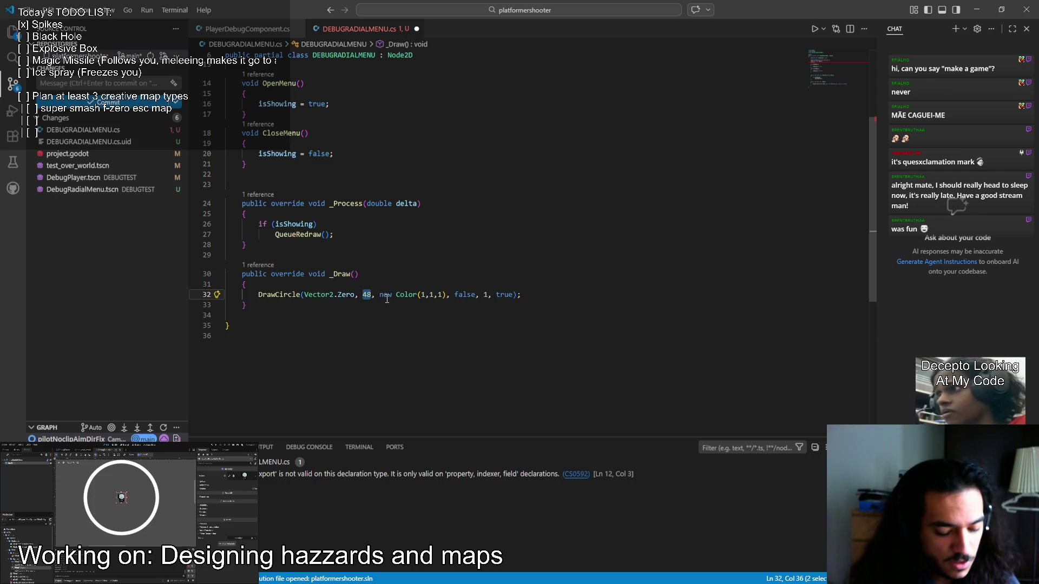
{"action": "key", "text": "BackSpace"}
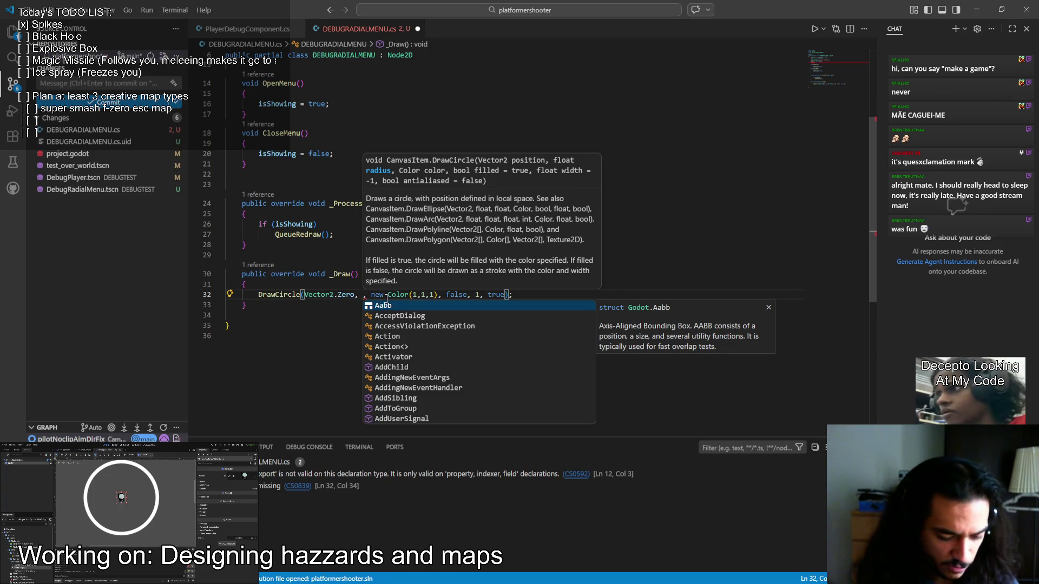
{"action": "type", "text": "24"}
{"action": "key", "text": "ctrl+s"}
{"action": "left_click", "coordinate": [376, 314]}
{"action": "scroll", "coordinate": [420, 308], "scroll_direction": "up", "scroll_amount": 5}
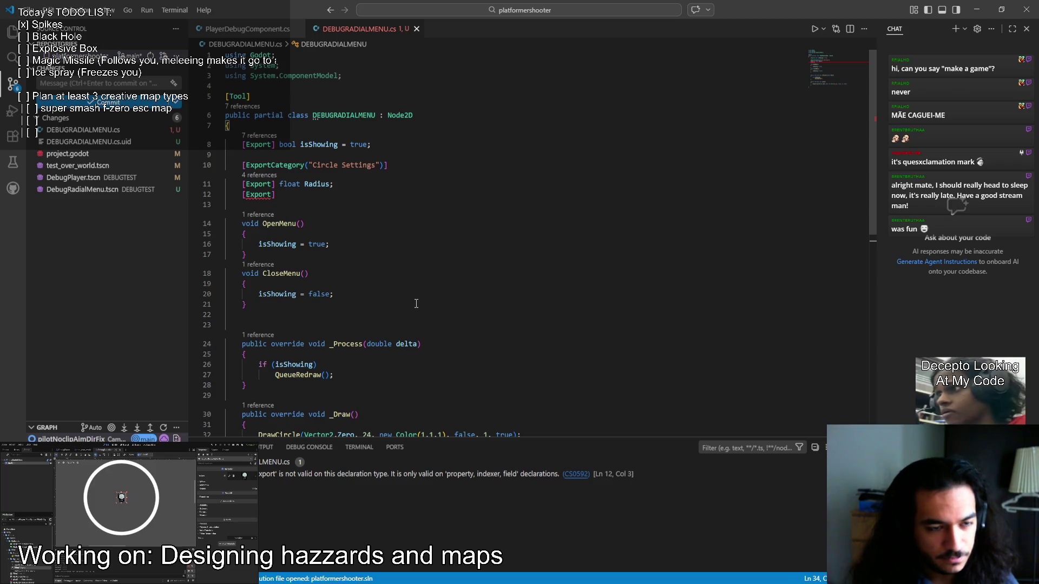
{"action": "scroll", "coordinate": [416, 303], "scroll_direction": "down", "scroll_amount": 5}
{"action": "left_click", "coordinate": [364, 300]}
{"action": "key", "text": "shift+Right"}
{"action": "key", "text": "shift+Right"}
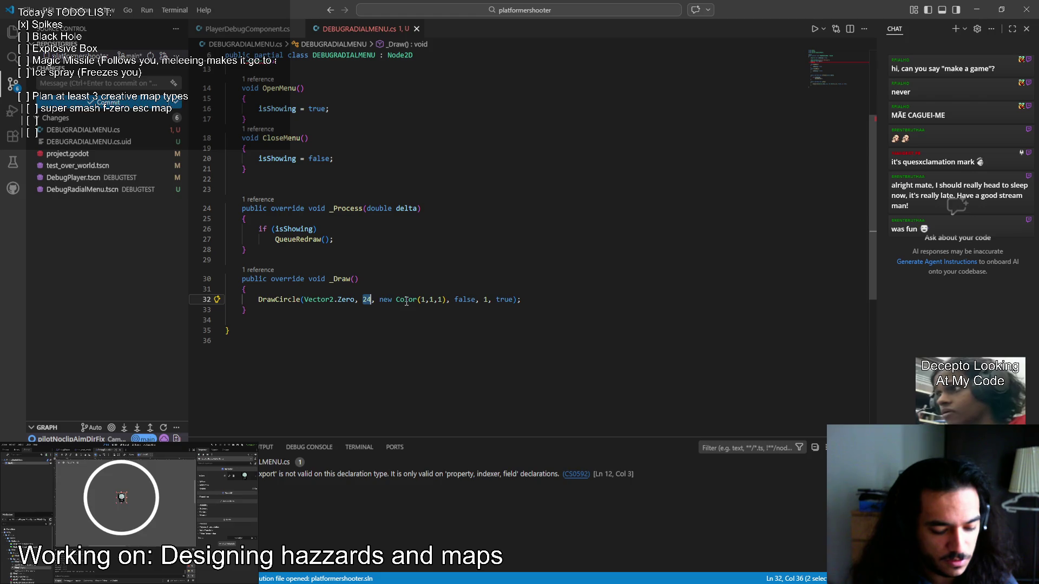
{"action": "type", "text": "32"}
{"action": "key", "text": "ctrl+s"}
Declare an exported float borderThickness = 1 and give Radius a default of 64.
{"action": "key", "text": "alt+Left"}
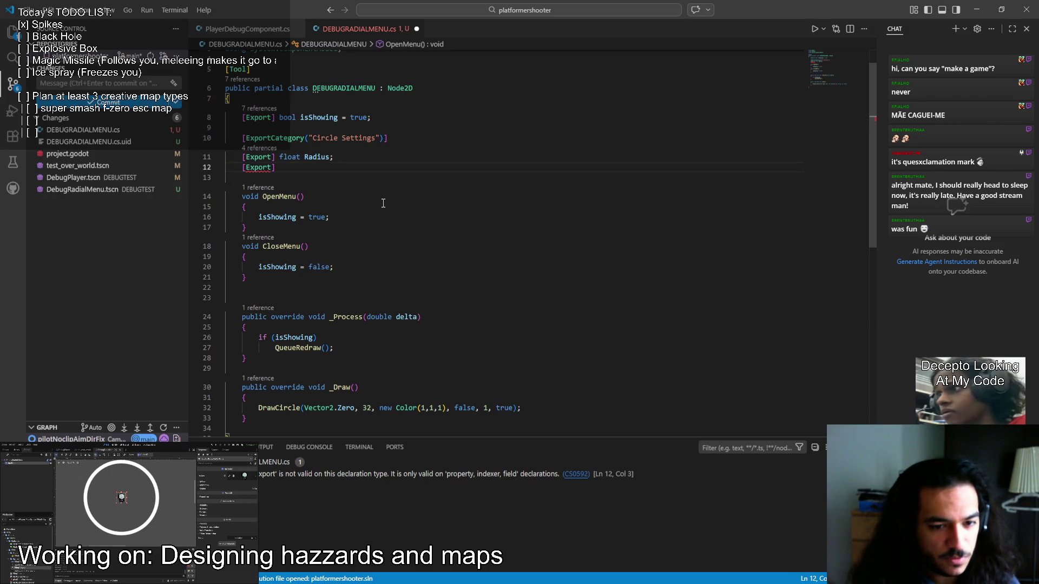
{"action": "type", "text": "floatborder"}
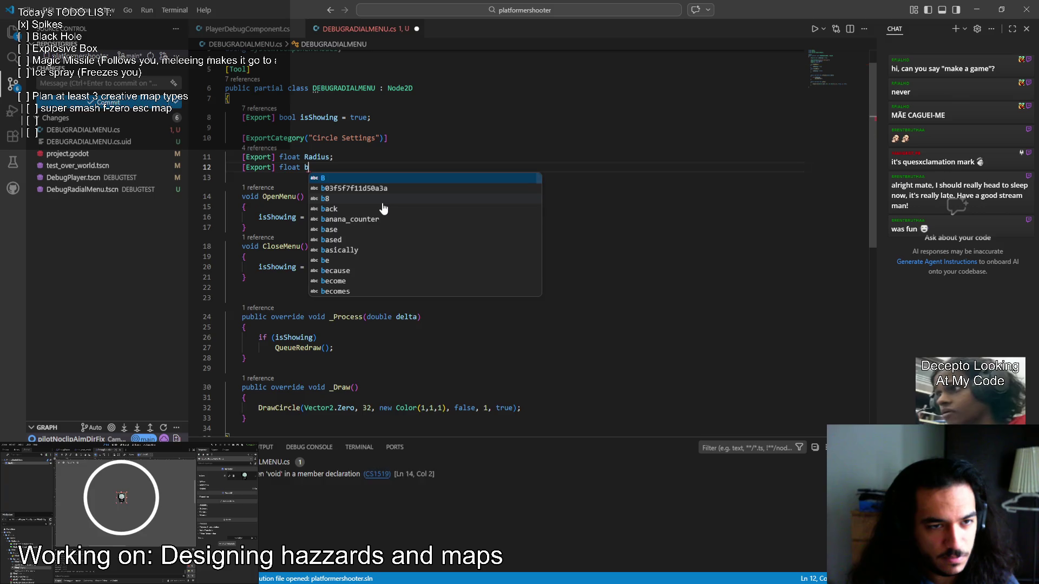
{"action": "type", "text": "T"}
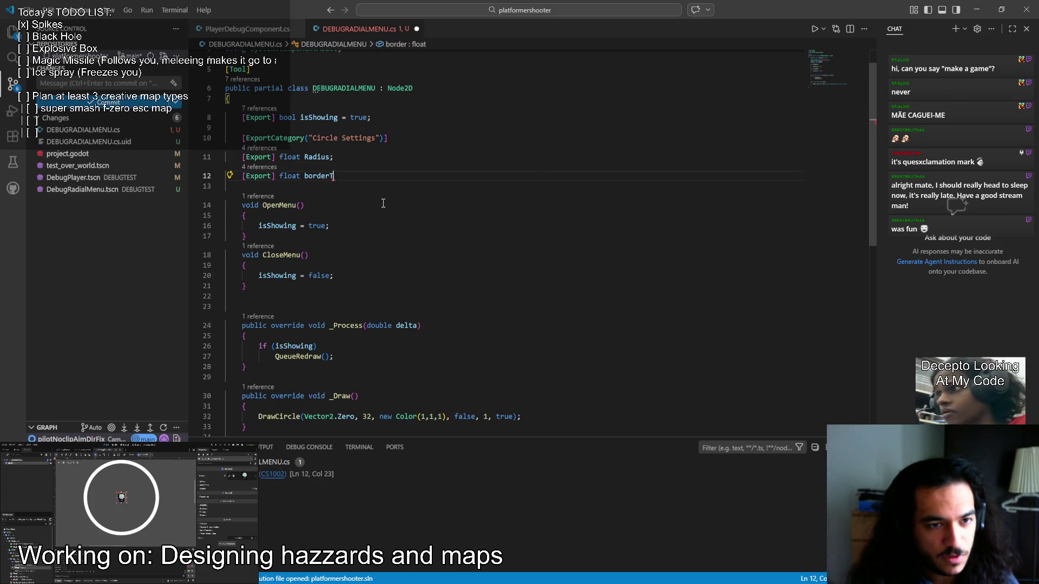
{"action": "type", "text": "hickness;= 1"}
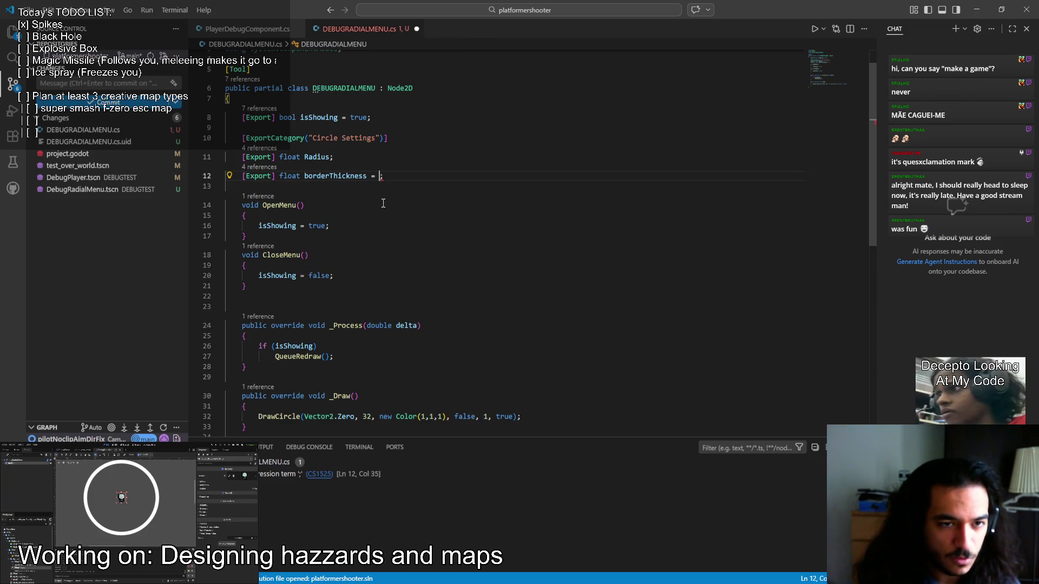
{"action": "left_click", "coordinate": [328, 157]}
{"action": "type", "text": "= 64"}
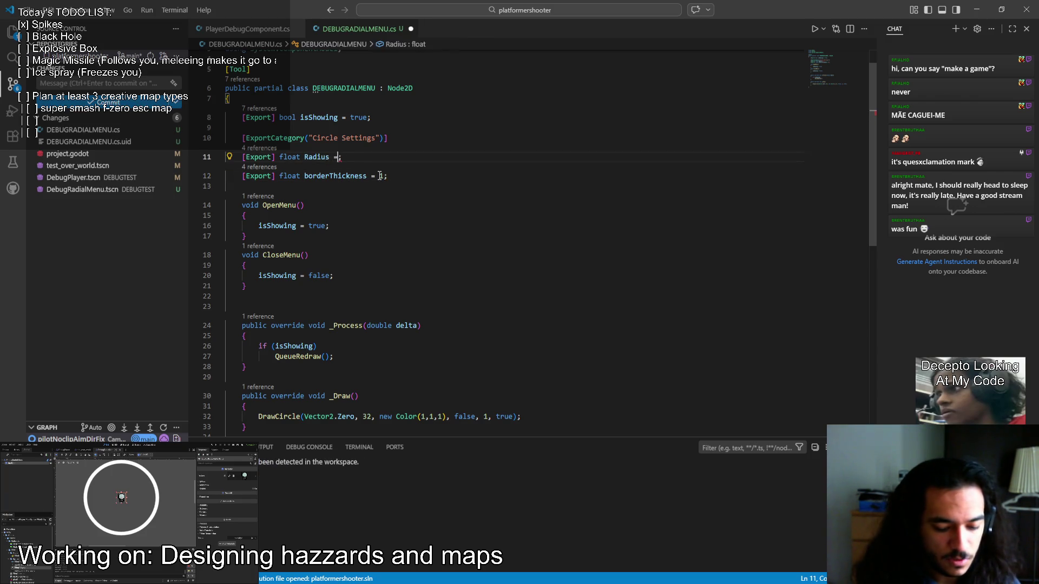
Make DrawCircle use the Radius field and change Radius's default to 32.
{"action": "double_click", "coordinate": [307, 157]}
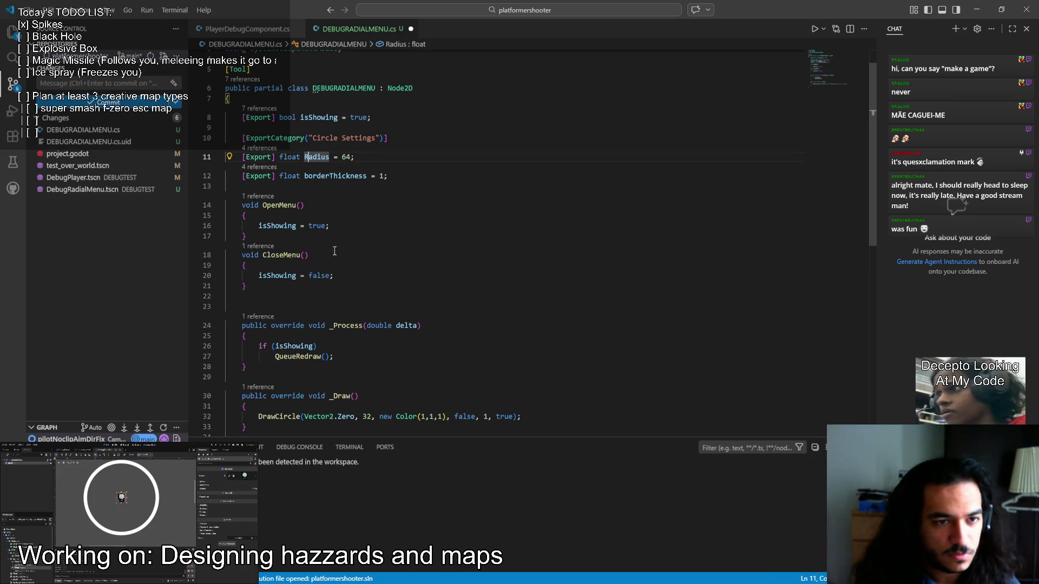
{"action": "key", "text": "ctrl+c"}
{"action": "double_click", "coordinate": [366, 416]}
{"action": "key", "text": "ctrl+v"}
{"action": "scroll", "coordinate": [381, 156], "scroll_direction": "down", "scroll_amount": 1}
{"action": "double_click", "coordinate": [348, 121]}
{"action": "type", "text": "32"}
Use borderThickness as DrawCircle's line width, save the script, and return to Godot.
{"action": "double_click", "coordinate": [336, 140]}
{"action": "key", "text": "ctrl+c"}
{"action": "double_click", "coordinate": [501, 380]}
{"action": "key", "text": "ctrl+v"}
{"action": "left_click", "coordinate": [394, 140]}
{"action": "key", "text": "ctrl+s"}
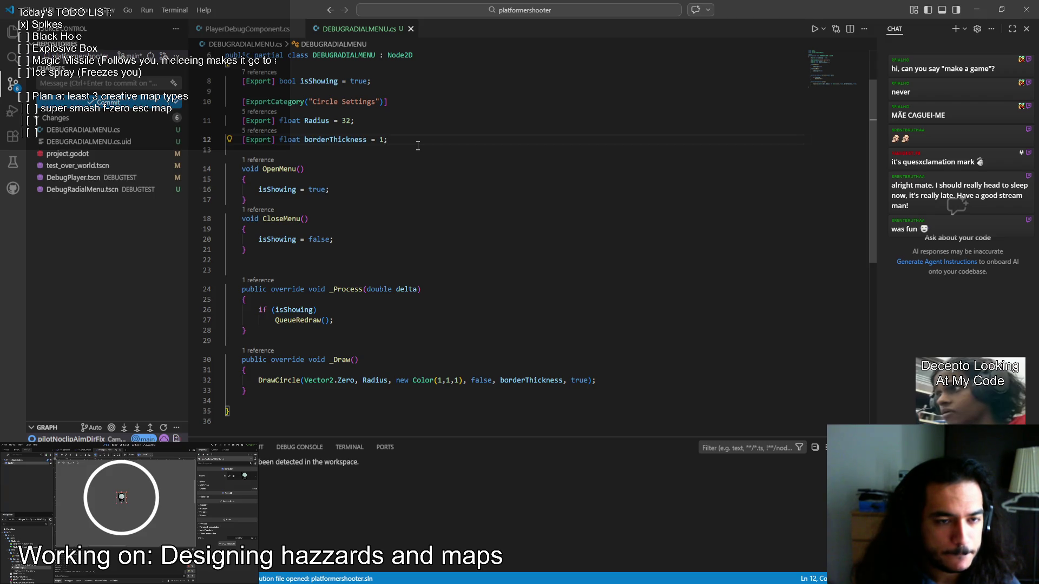
{"action": "key", "text": "alt+Tab"}
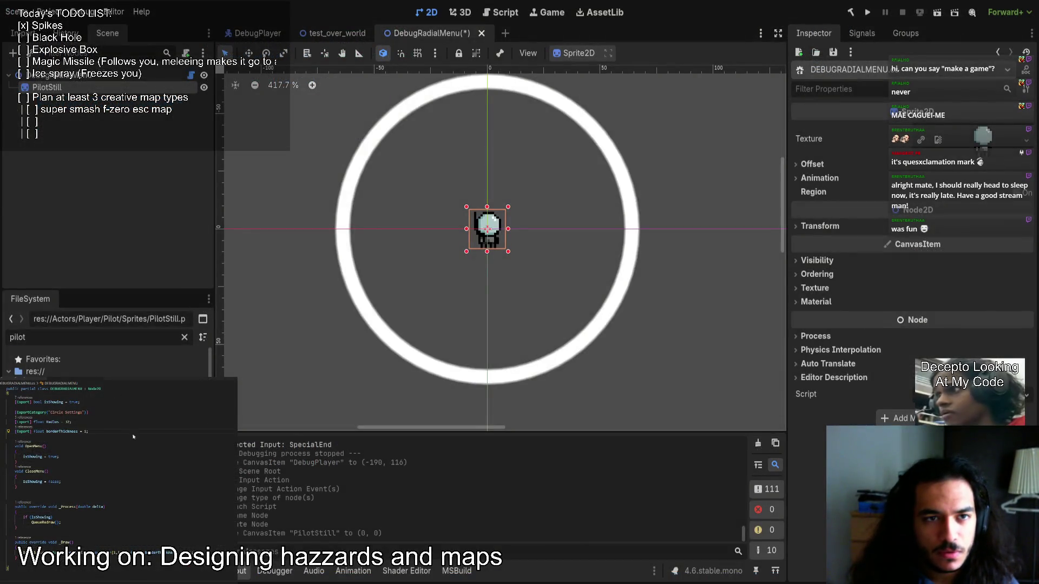
Reopen the DebugRadialMenu scene by filtering the FileSystem for 'deb'.
{"action": "left_click", "coordinate": [481, 33]}
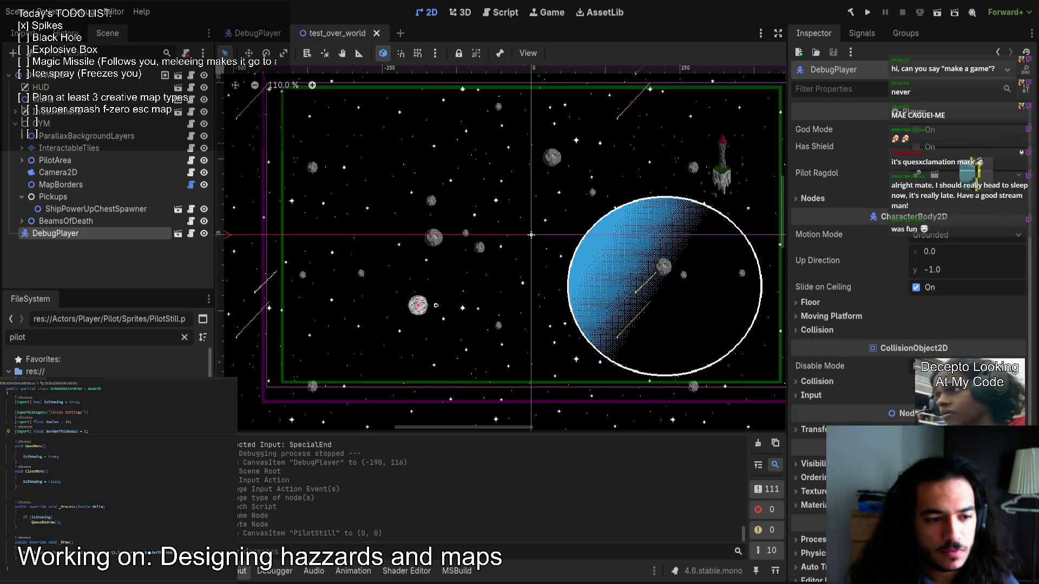
{"action": "double_click", "coordinate": [79, 337]}
{"action": "type", "text": "deb"}
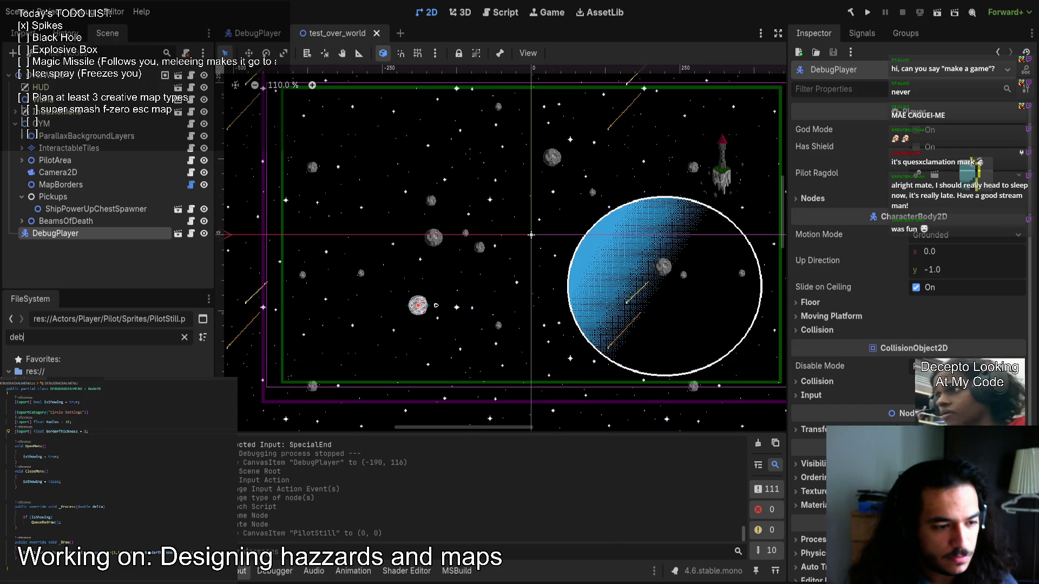
{"action": "double_click", "coordinate": [65, 396]}
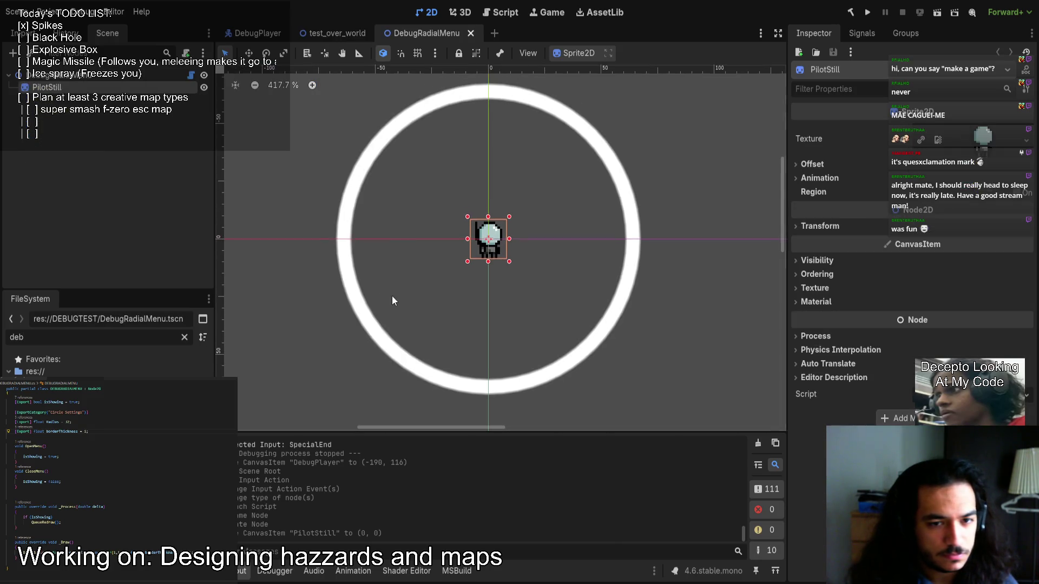
Select the DebugRadialMenu root node and build the C# project.
{"action": "left_click", "coordinate": [377, 121]}
{"action": "left_click", "coordinate": [839, 196]}
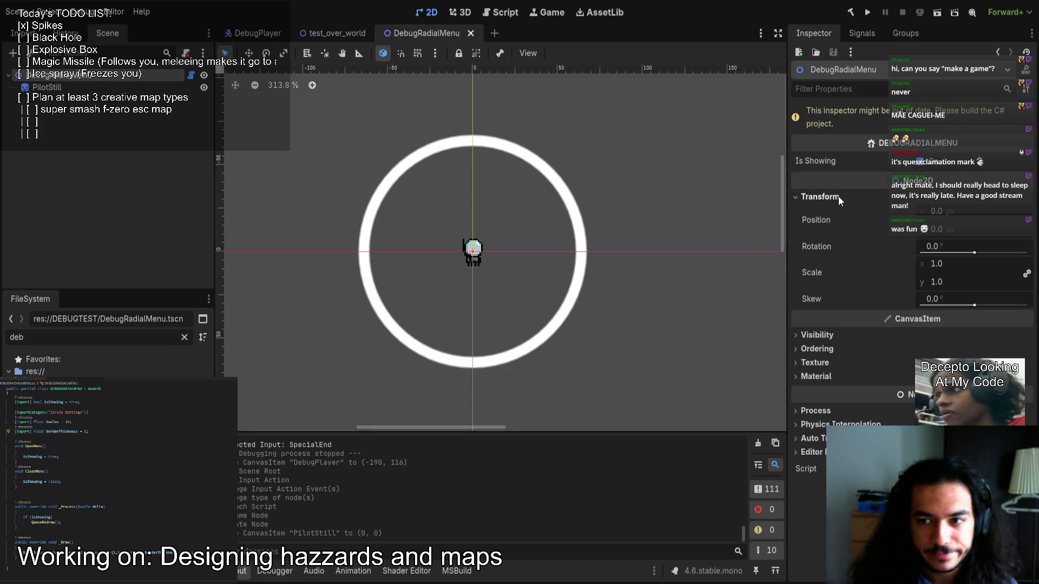
{"action": "left_click", "coordinate": [834, 197]}
{"action": "left_click", "coordinate": [851, 12]}
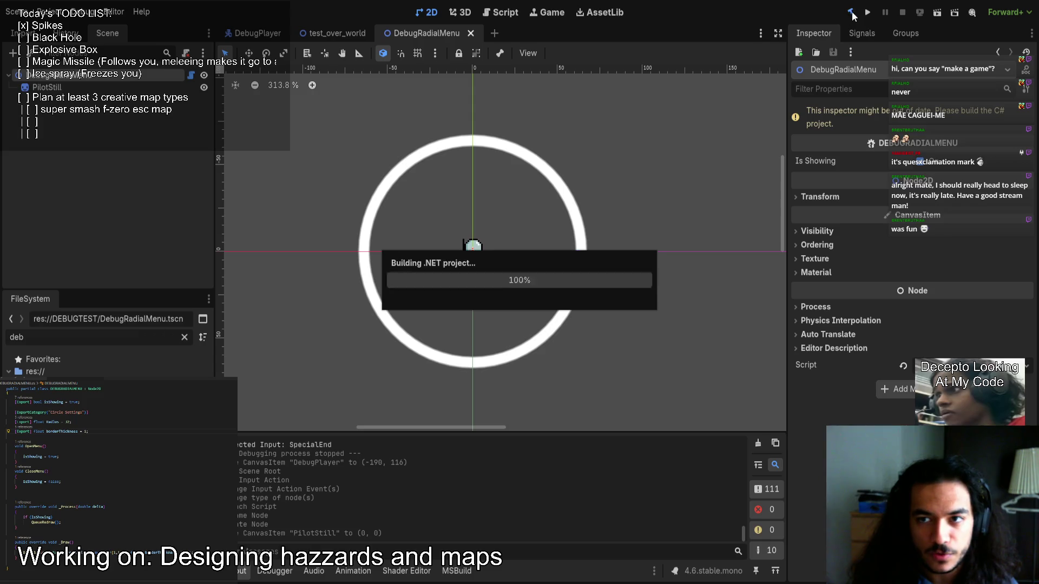